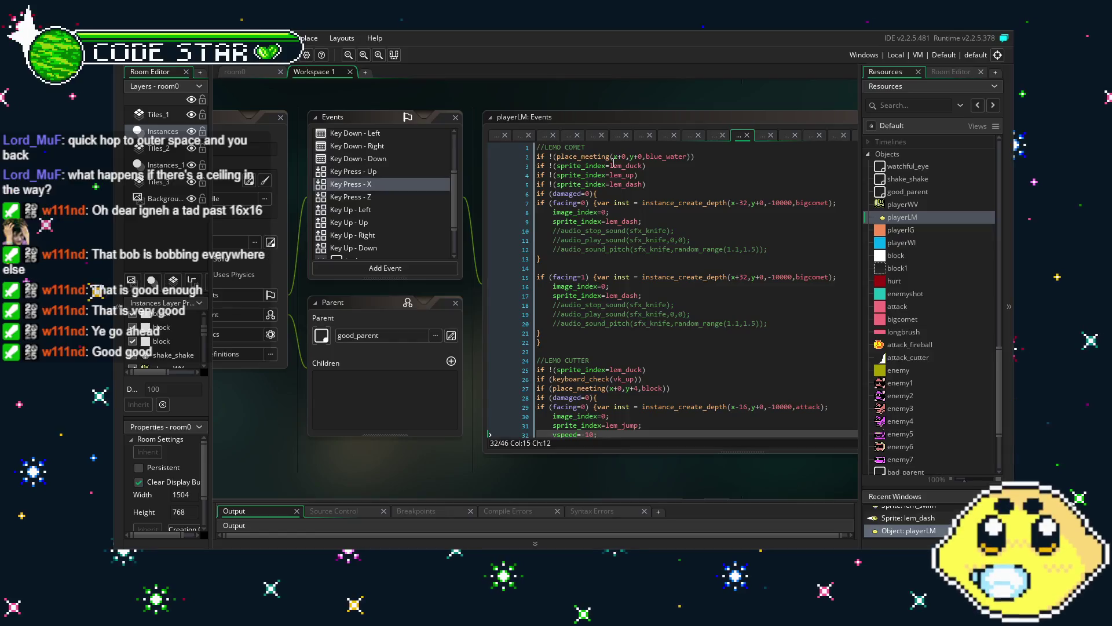
Step: Start a new if line below the lem_dash condition, then delete it again
left_click(697, 185)
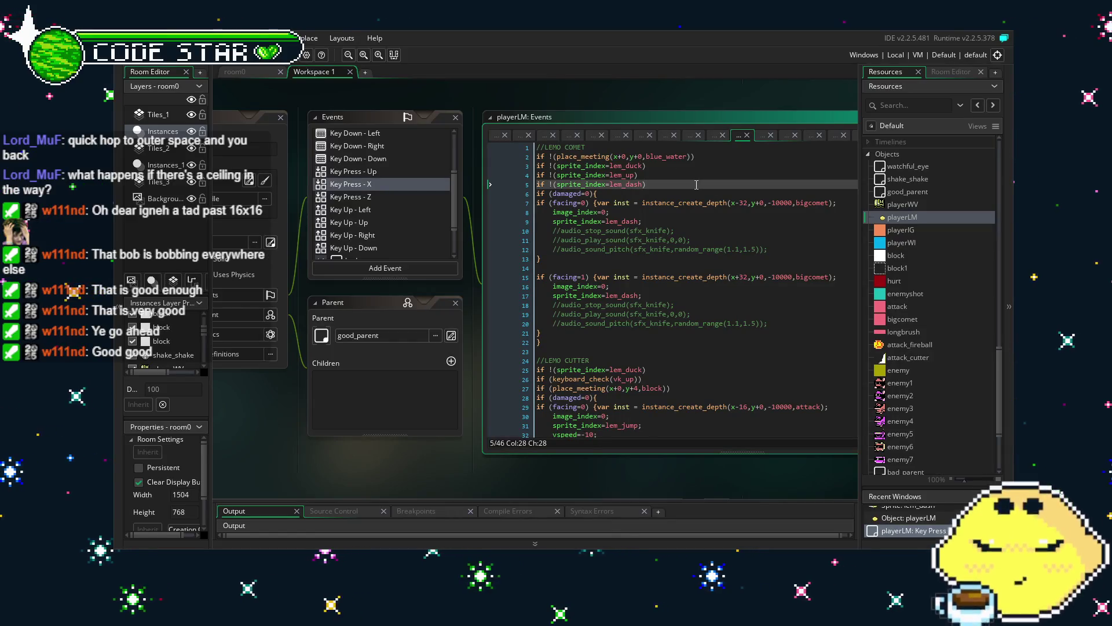
key("Return")
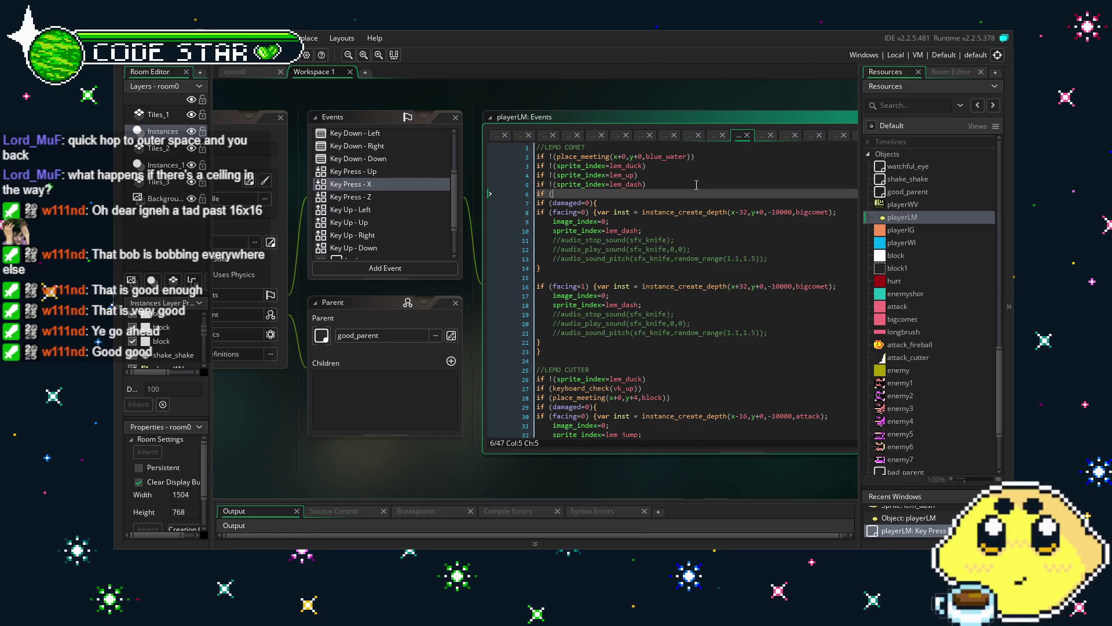
type("if !(vs")
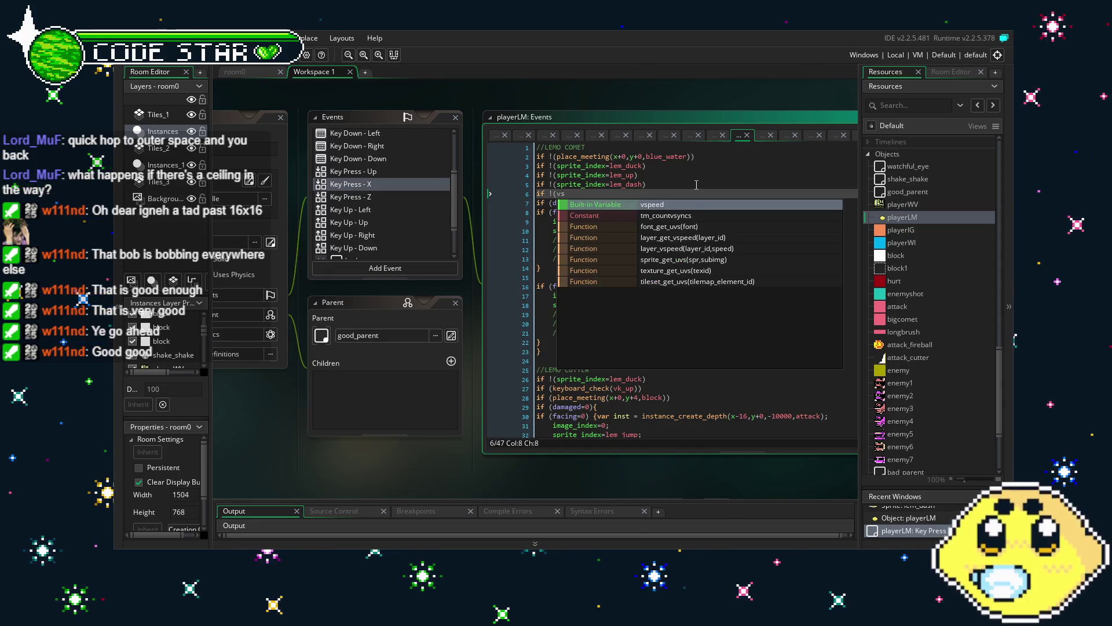
key("BackSpace")
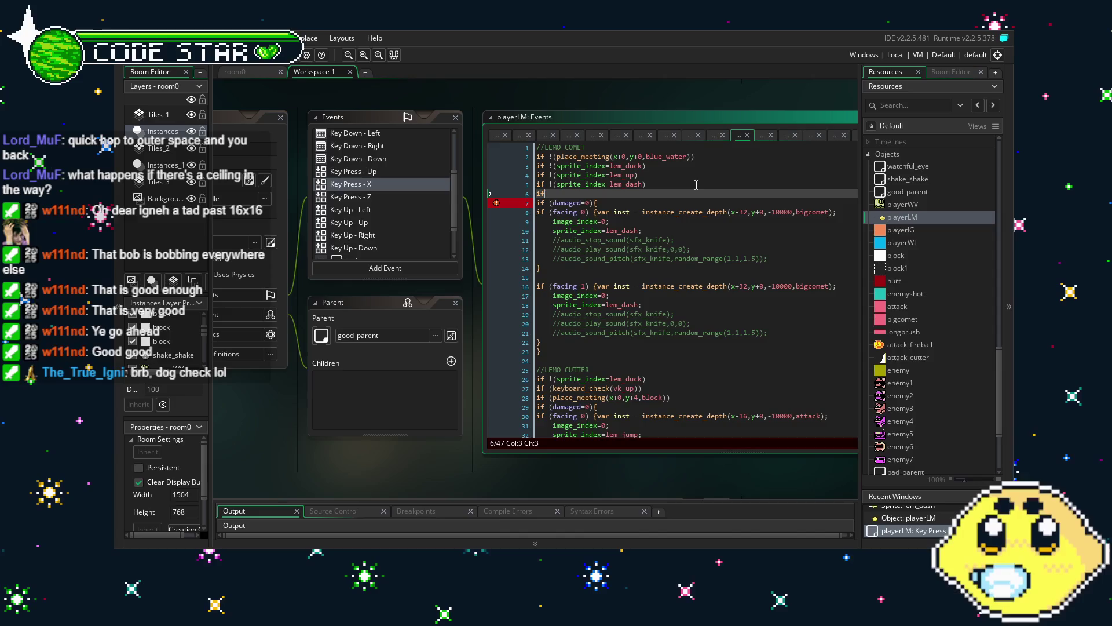
key("BackSpace")
key("BackSpace")
key("BackSpace")
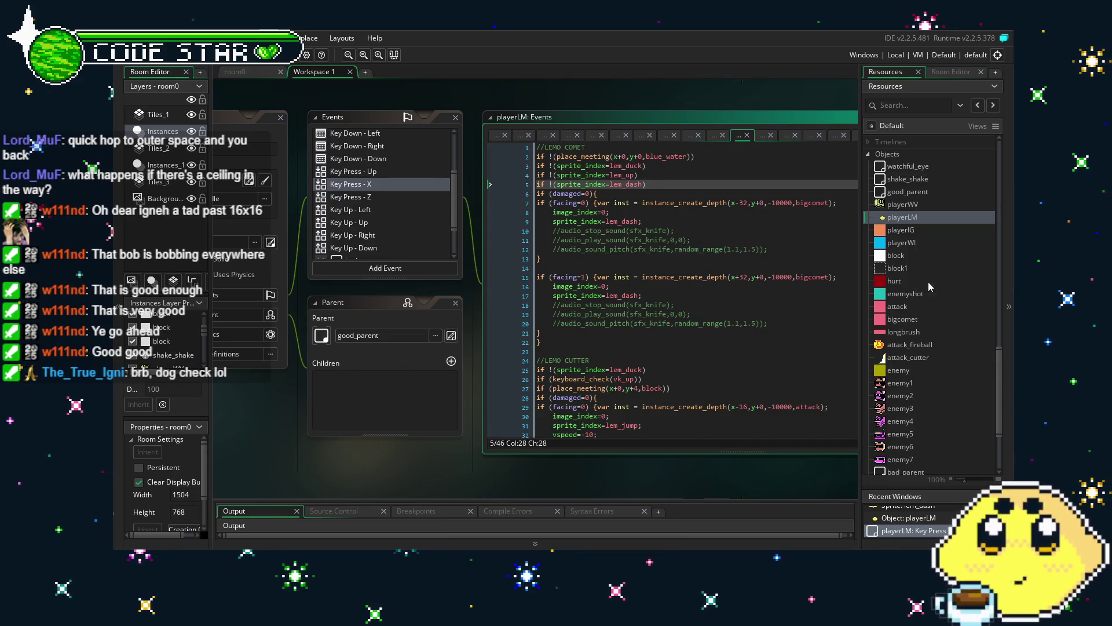
Step: Copy line 23, the uppercut's place_meeting block check, from playerIG's Key Press - X code, then reopen playerLM
double_click(901, 230)
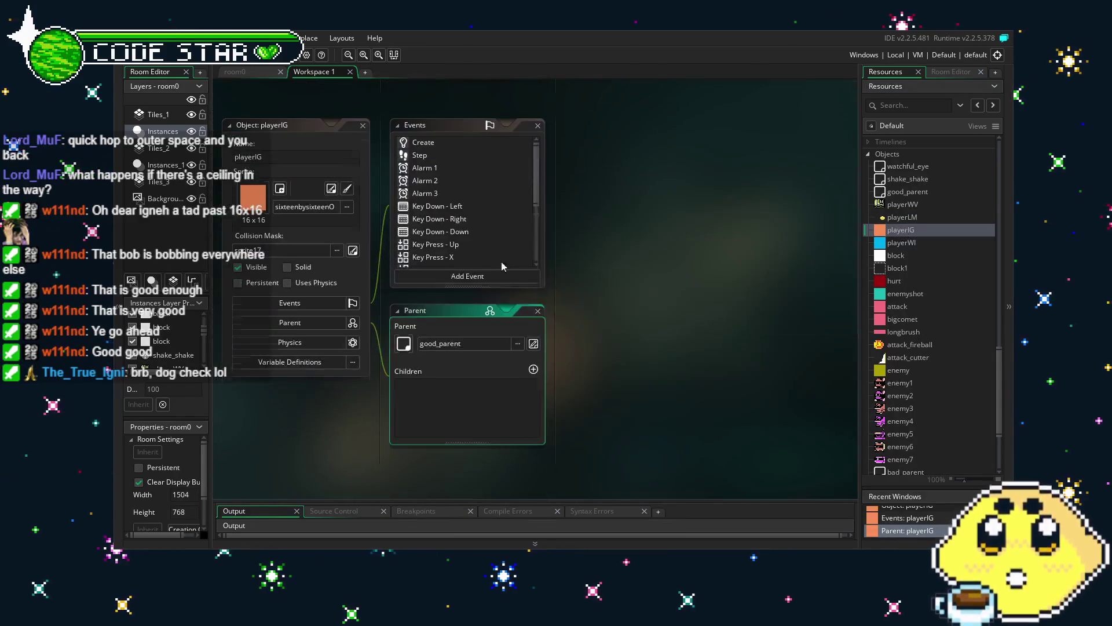
double_click(460, 235)
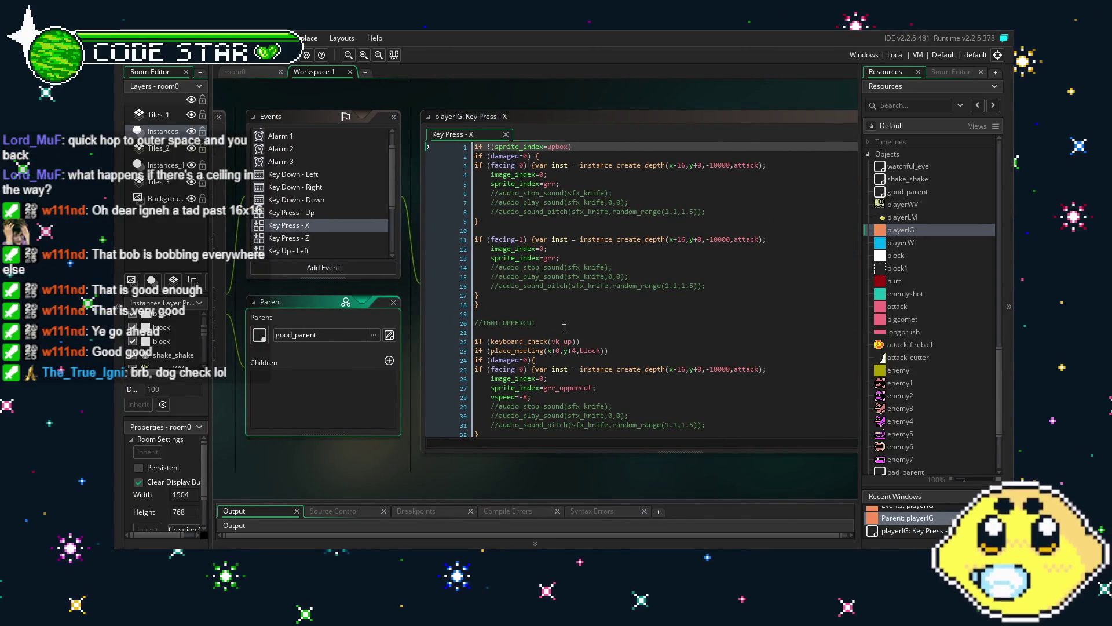
scroll(563, 328, "down", 4)
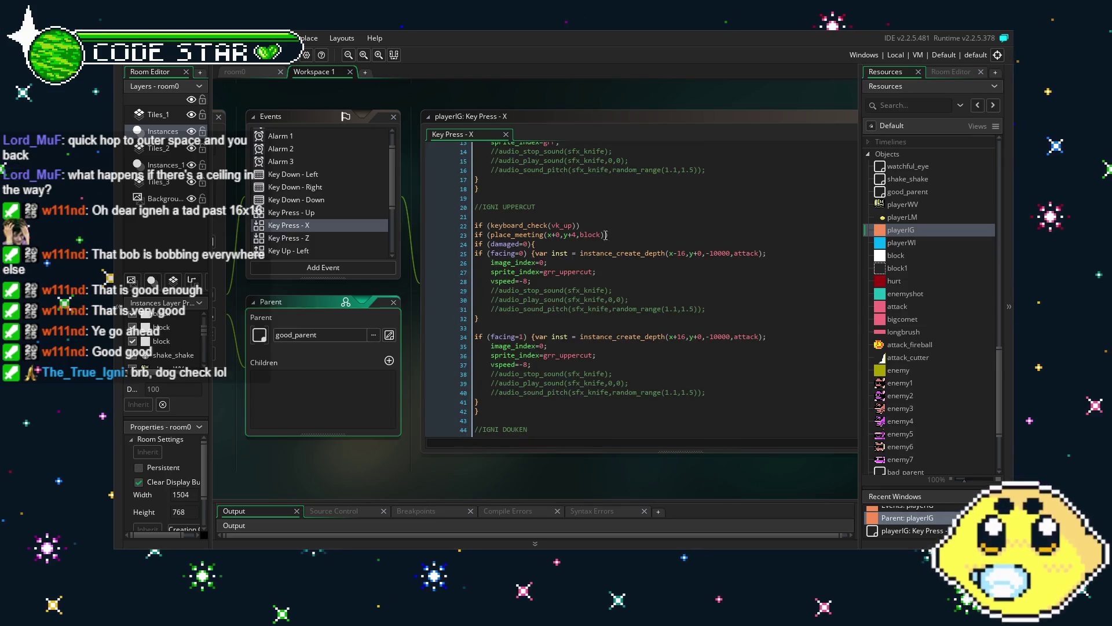
left_click_drag(605, 235, 445, 237)
key("ctrl+c")
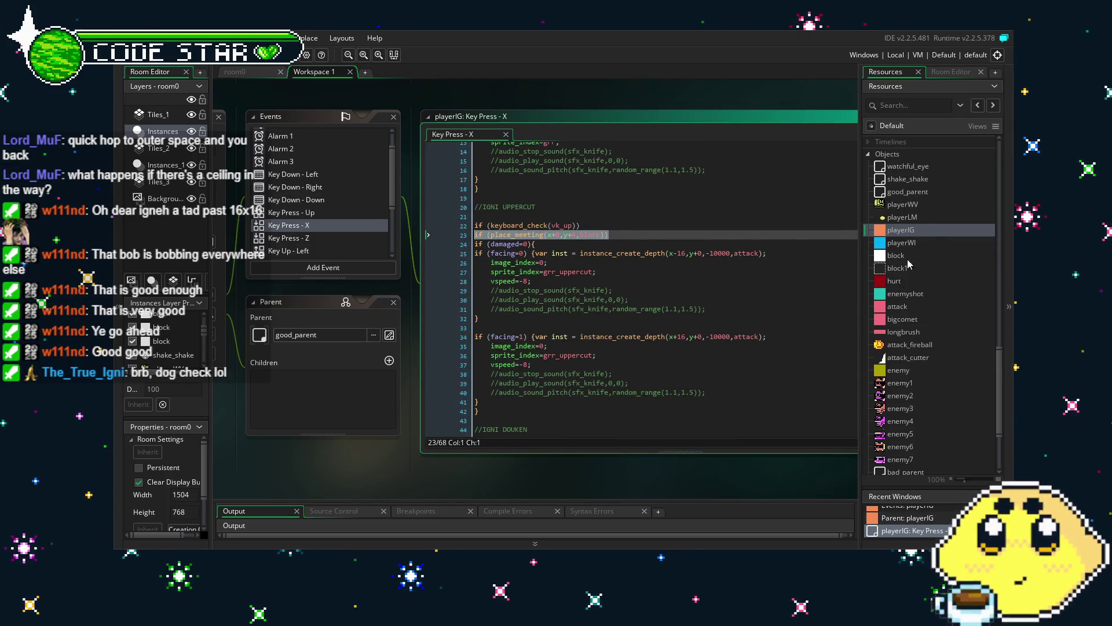
double_click(901, 219)
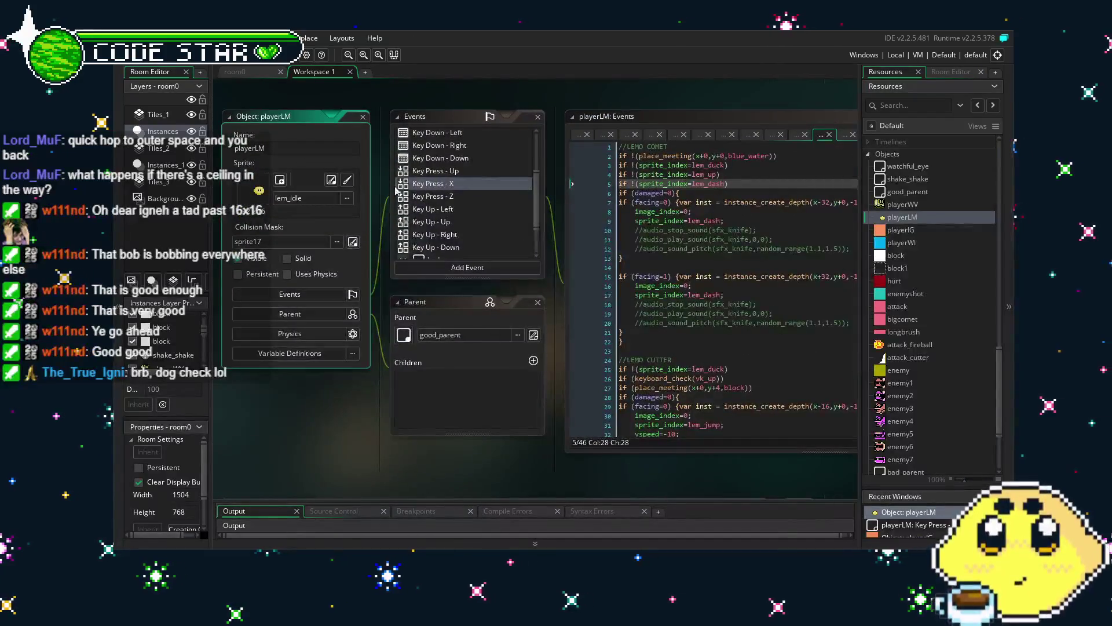
Step: Paste the copied place_meeting block check below line 2 and join it back onto line 2
scroll(374, 457, "right", 2)
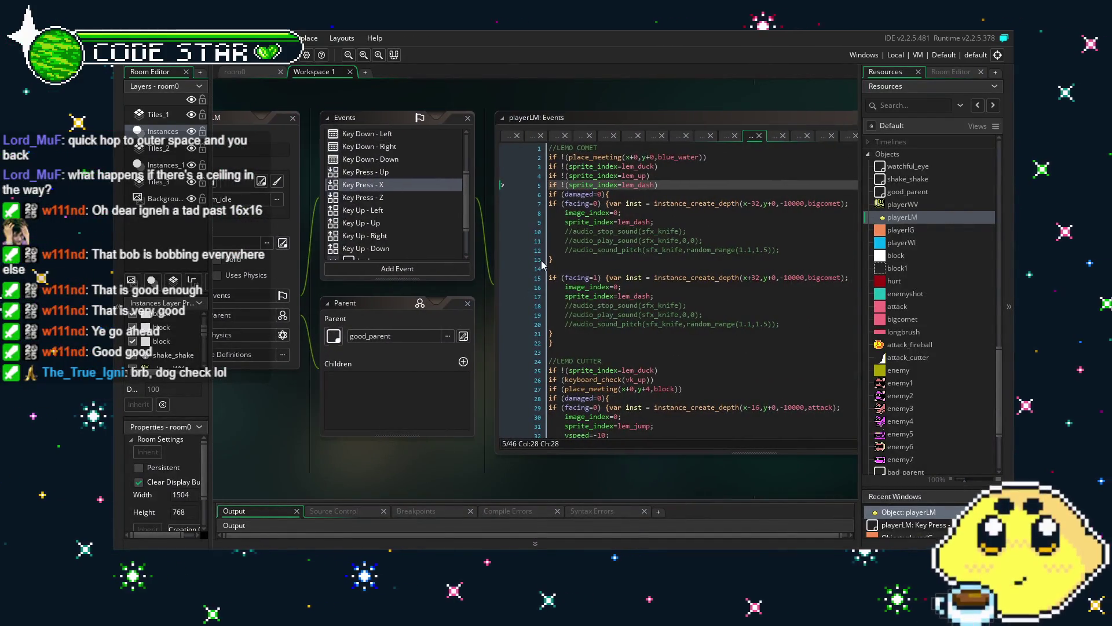
left_click(704, 157)
key("Return")
key("ctrl+v")
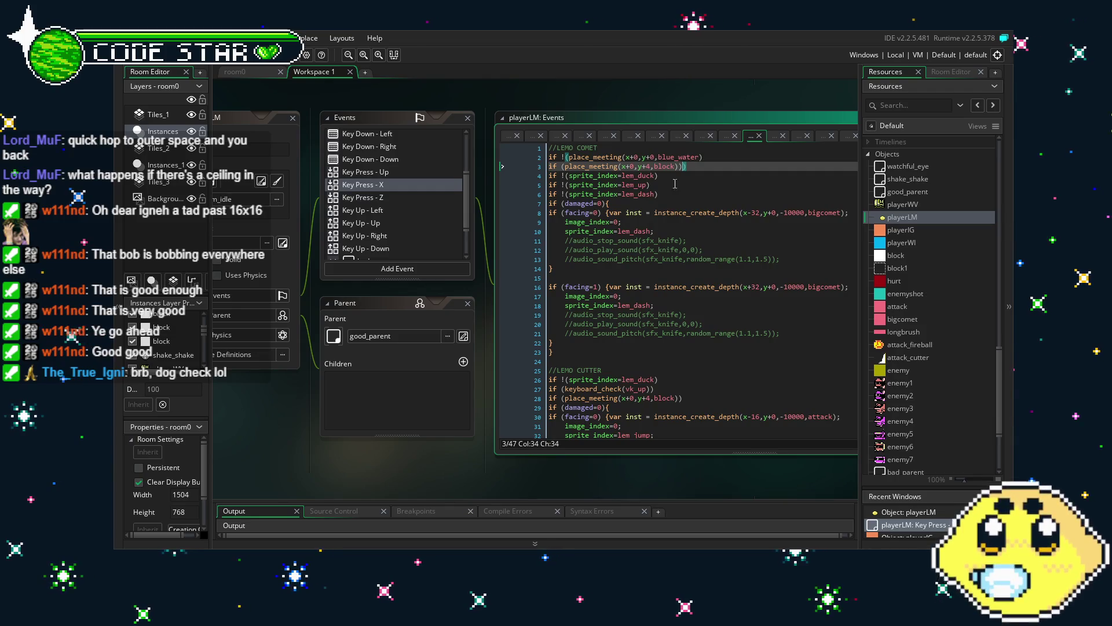
key("shift+Home")
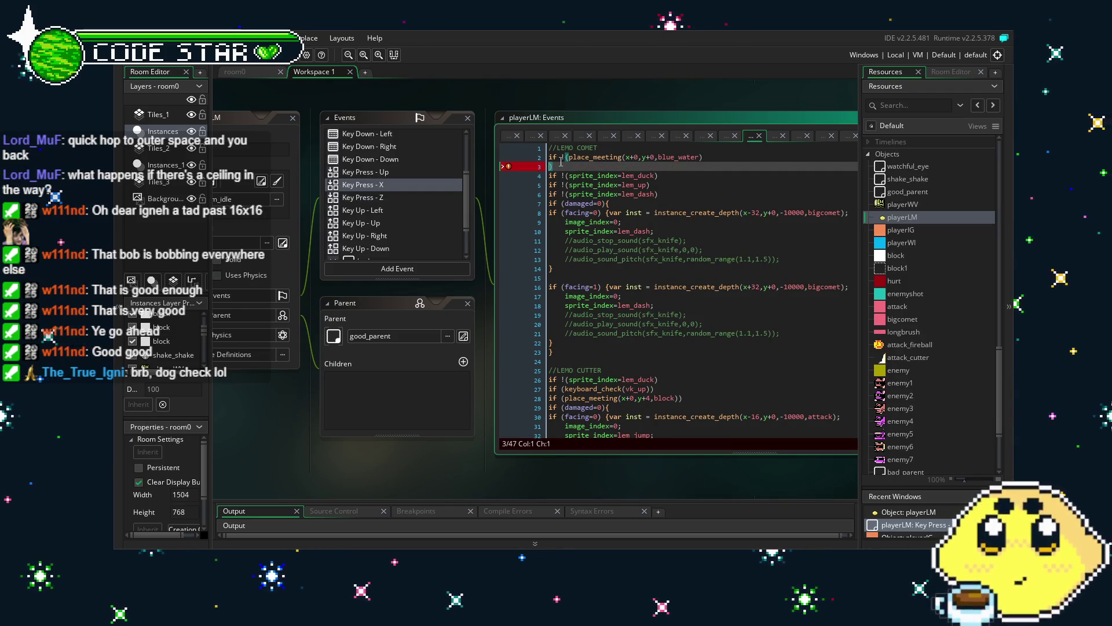
key("BackSpace")
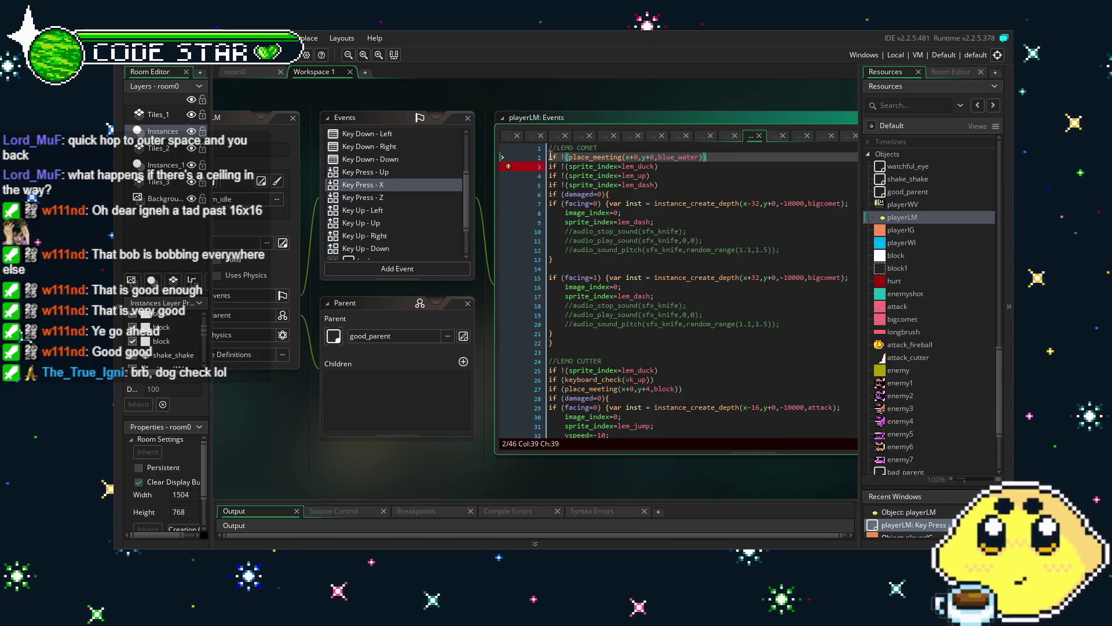
Step: Put if (place_meeting(x+0,y+4,block)) on line 2 above the blue_water check, then build and run the game
key("Down")
key("Down")
key("Down")
key("Return")
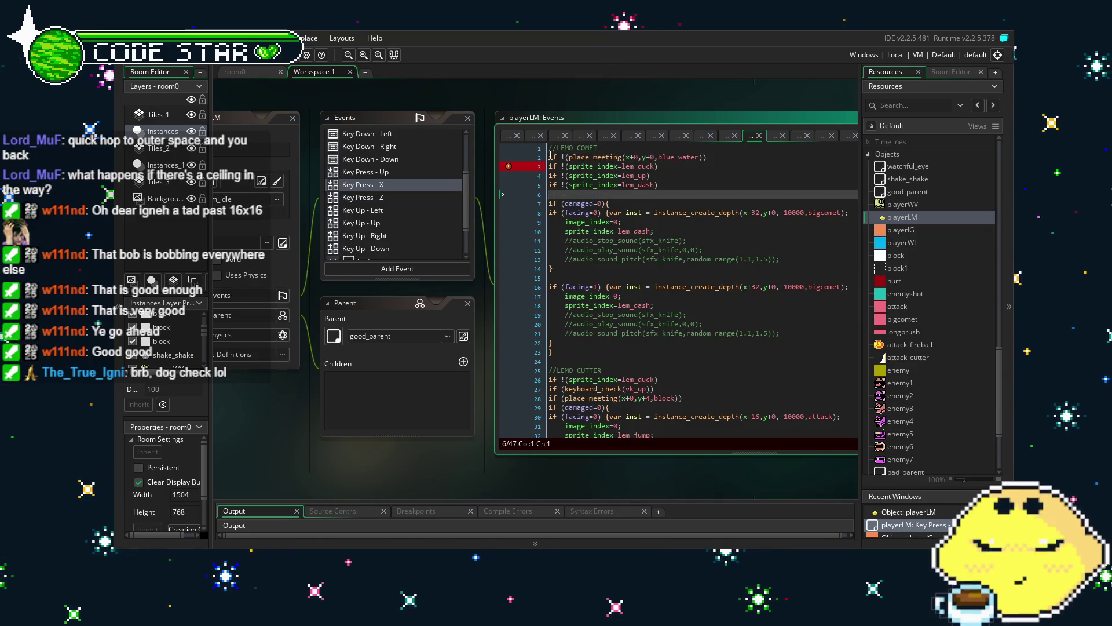
key("BackSpace")
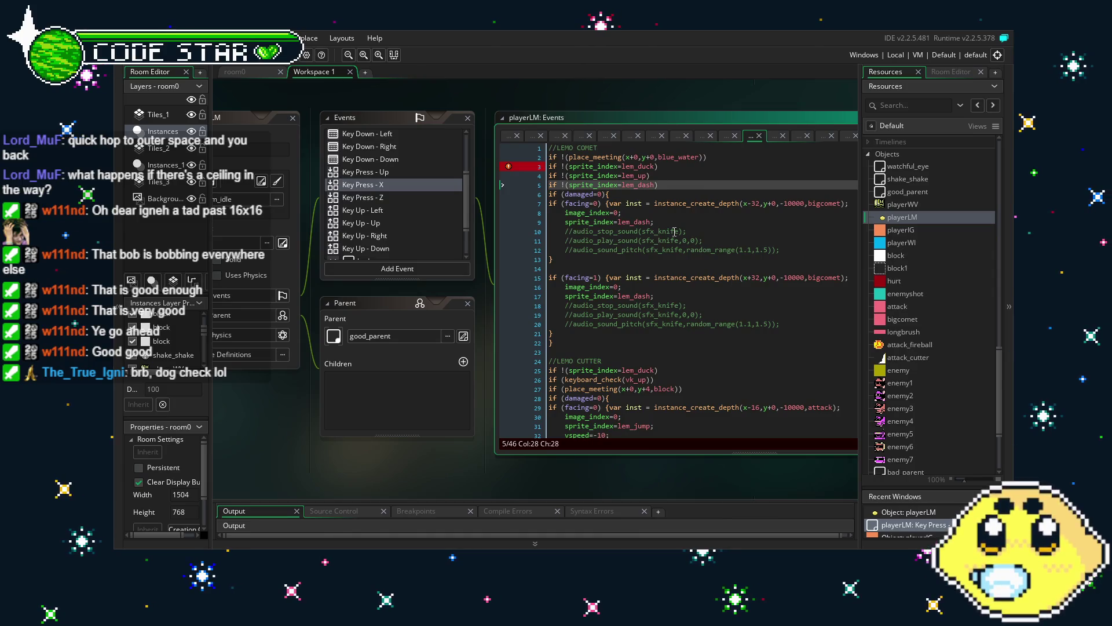
left_click(551, 158)
key("Return")
key("Up")
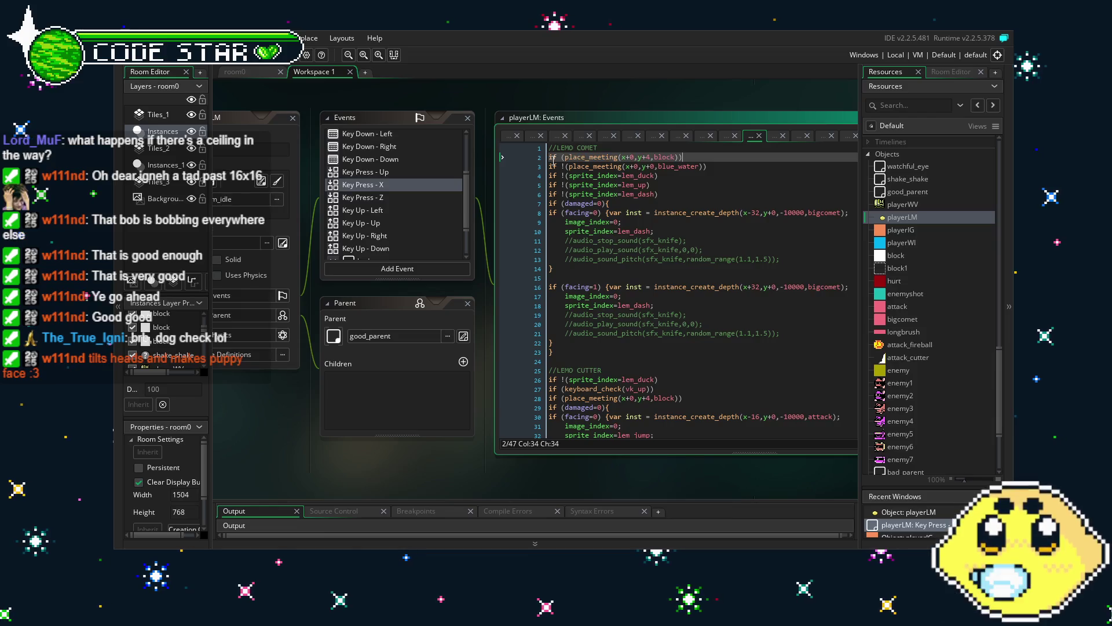
left_click(688, 250)
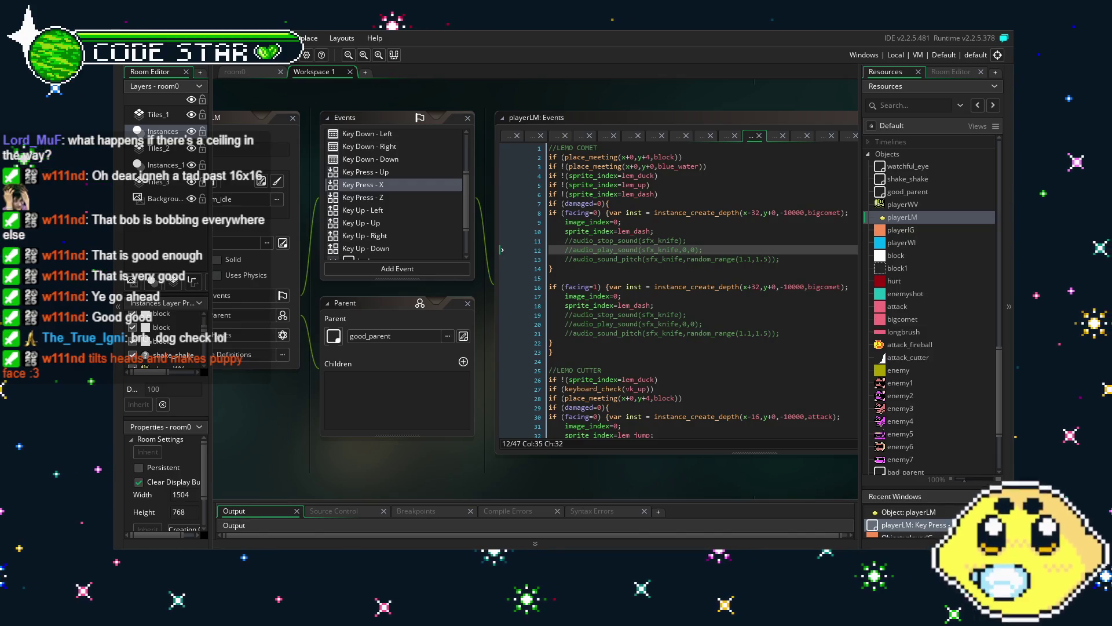
key("F5")
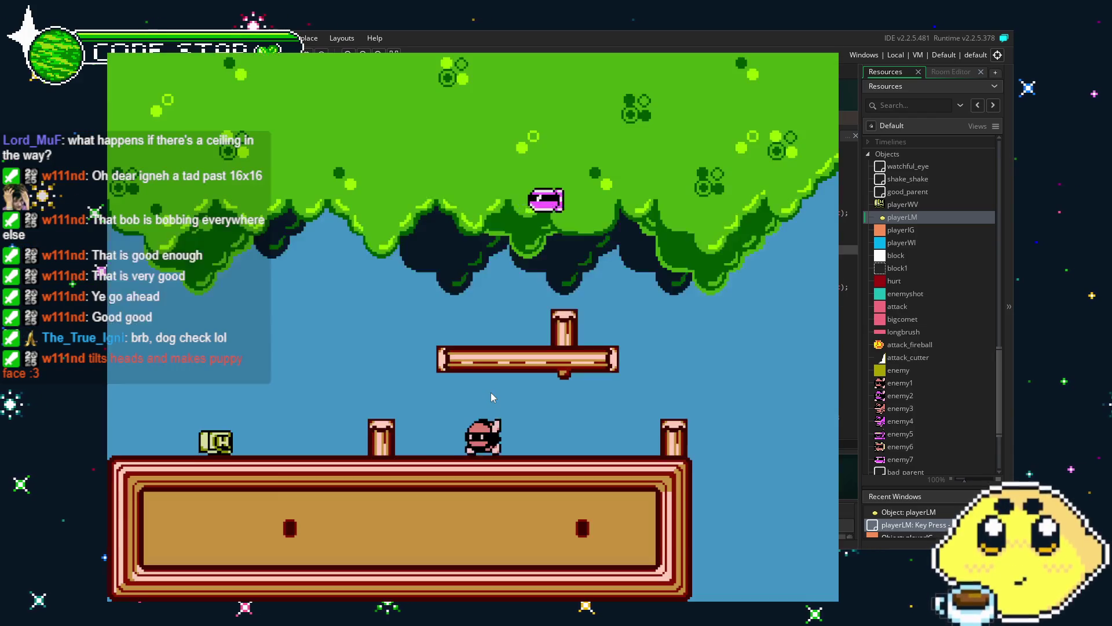
Step: Run and jump the player right across the grass ledges and up the staircase
key("Right")
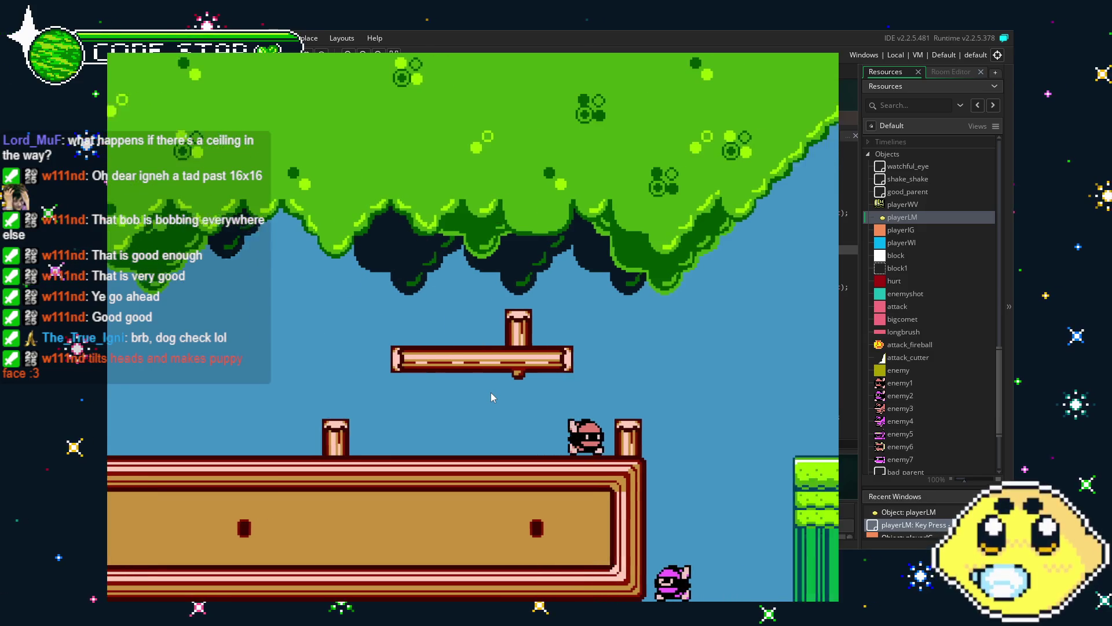
key("Right")
key("Up")
key("Up")
key("Left")
key("Right")
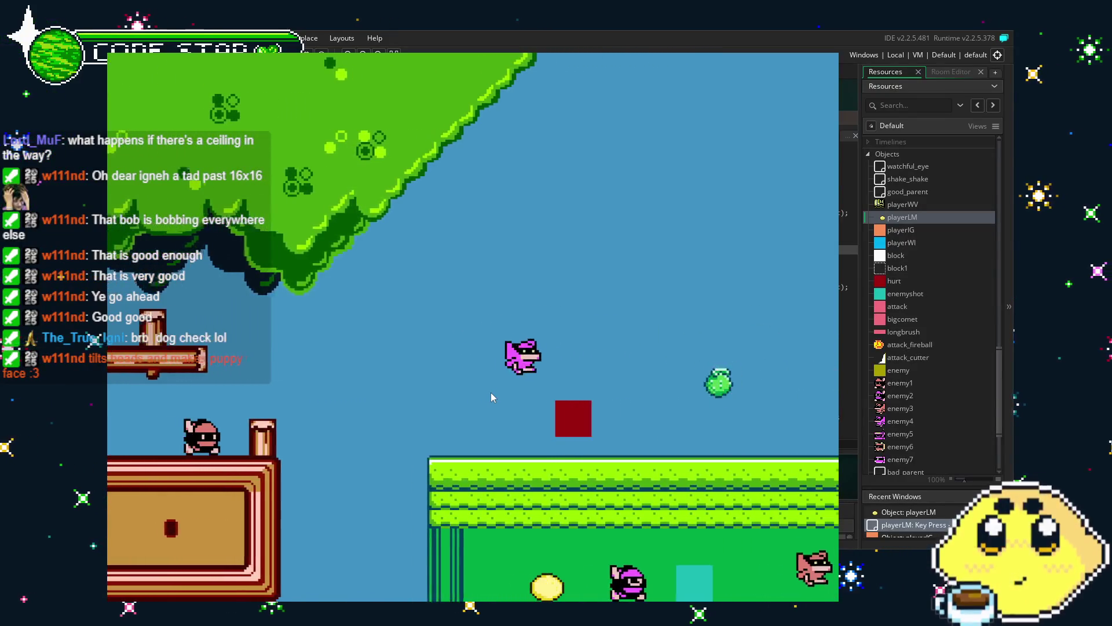
key("Left")
key("Up")
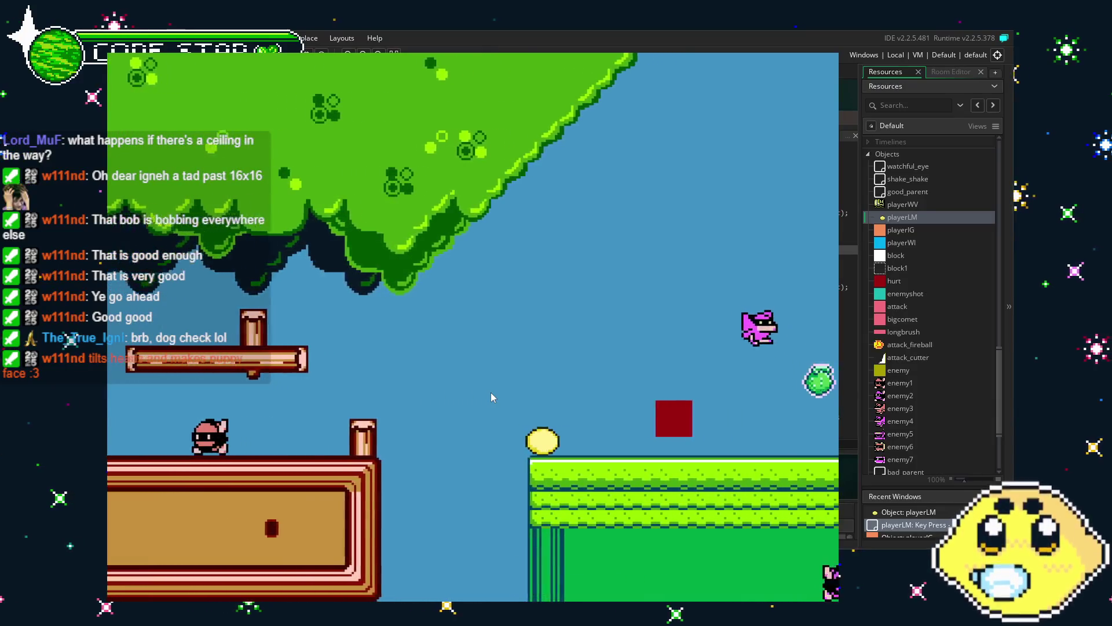
key("Right")
key("Up")
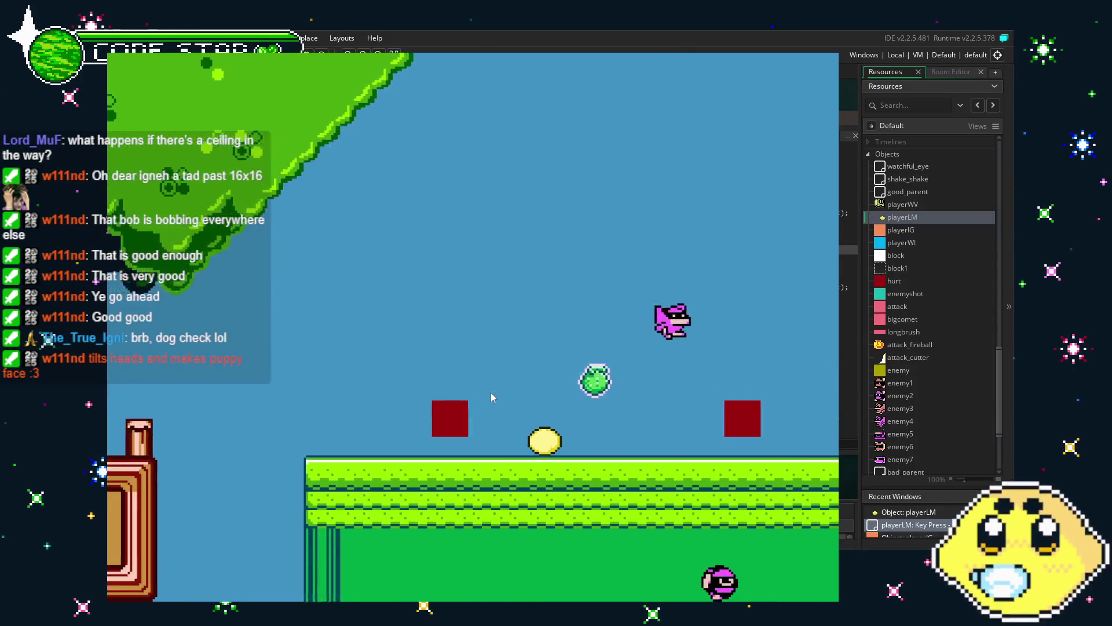
key("Right")
key("Right")
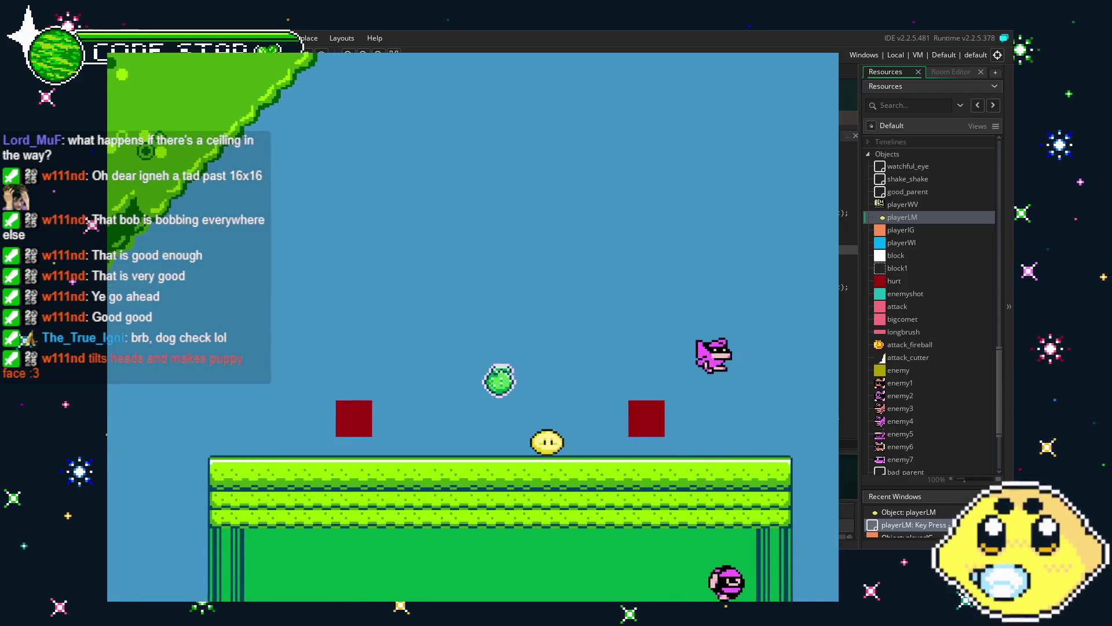
key("Up")
key("Right")
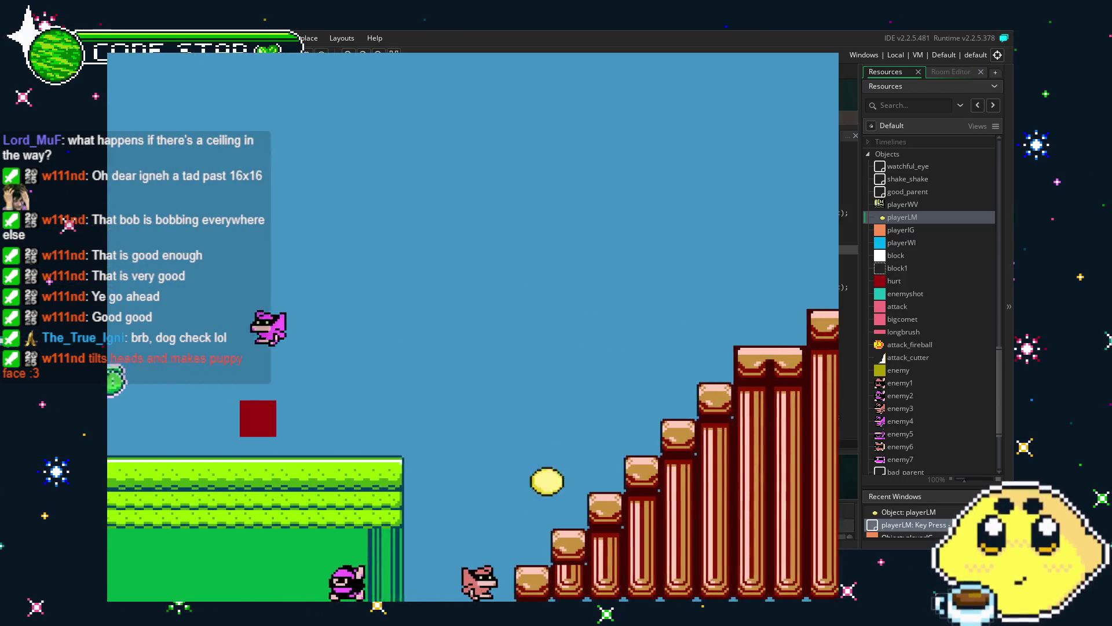
key("Up")
key("Right")
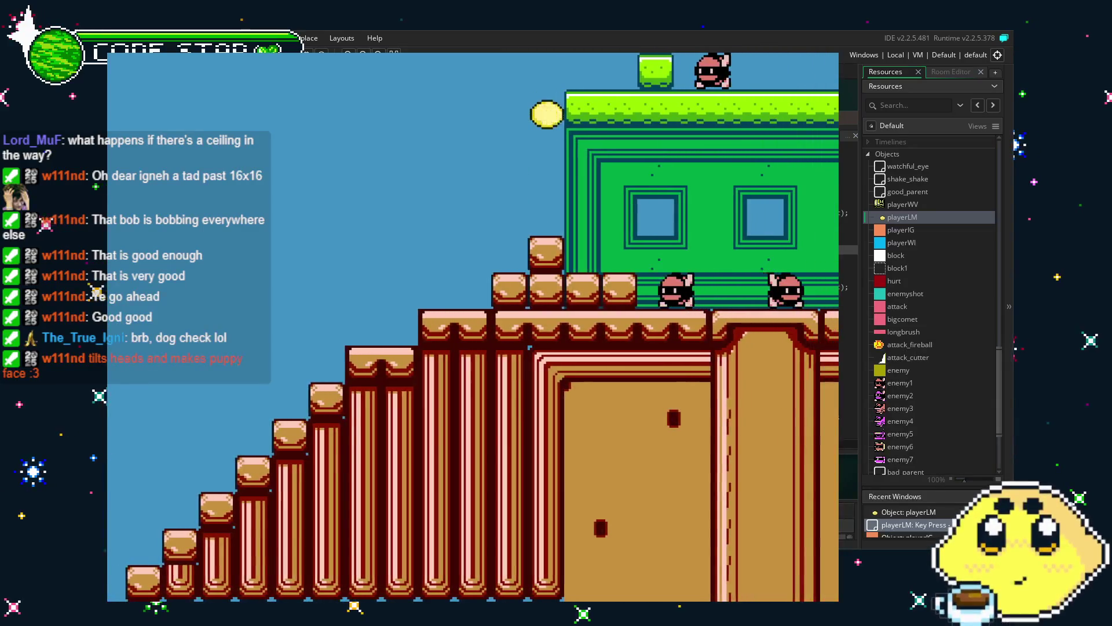
key("Right")
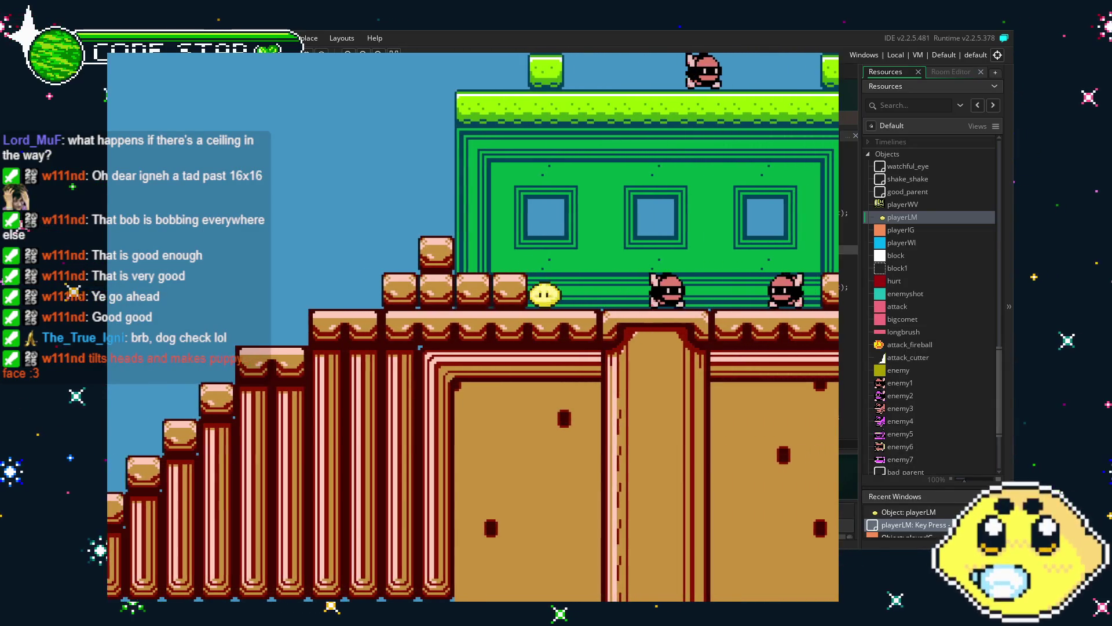
key("Up")
key("Right")
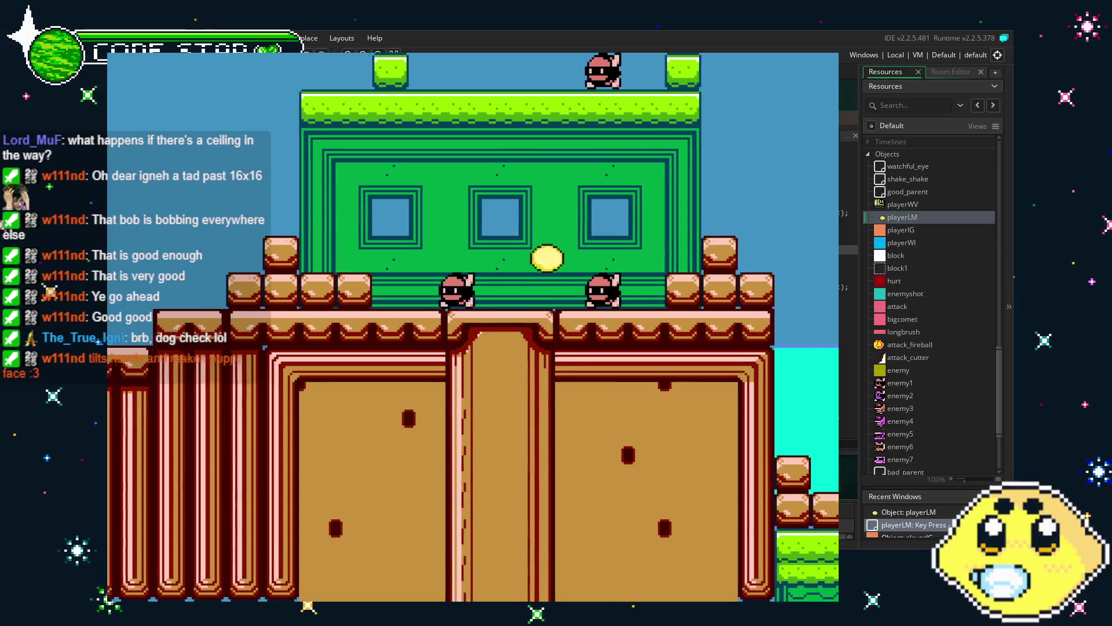
Step: Jump the player repeatedly on and off the water, then quit the game with Escape
key("Up")
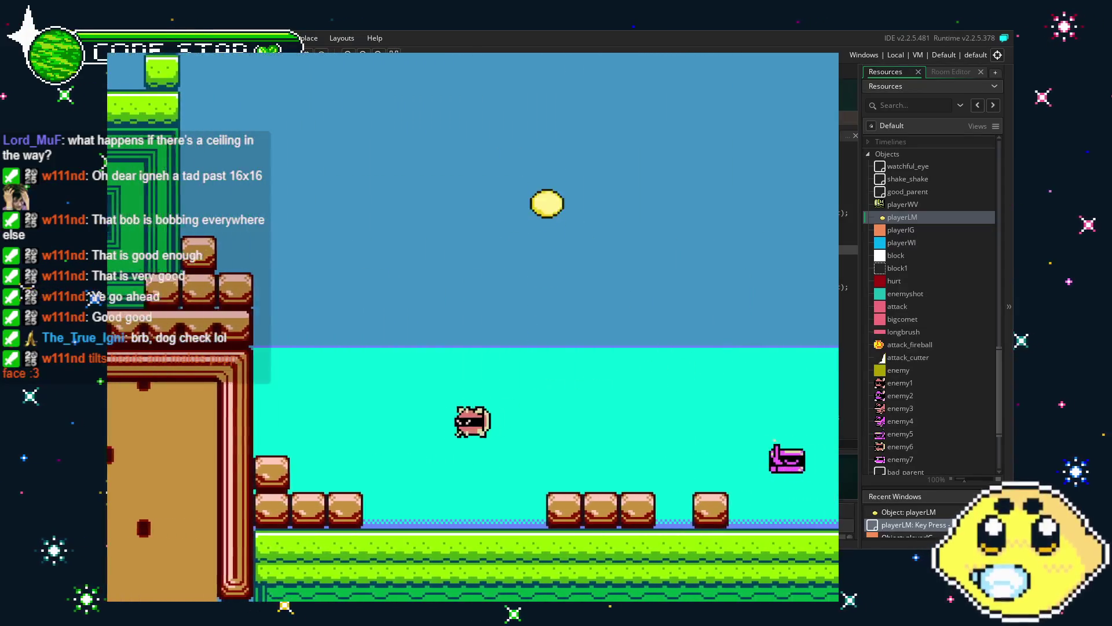
key("Left")
key("Up")
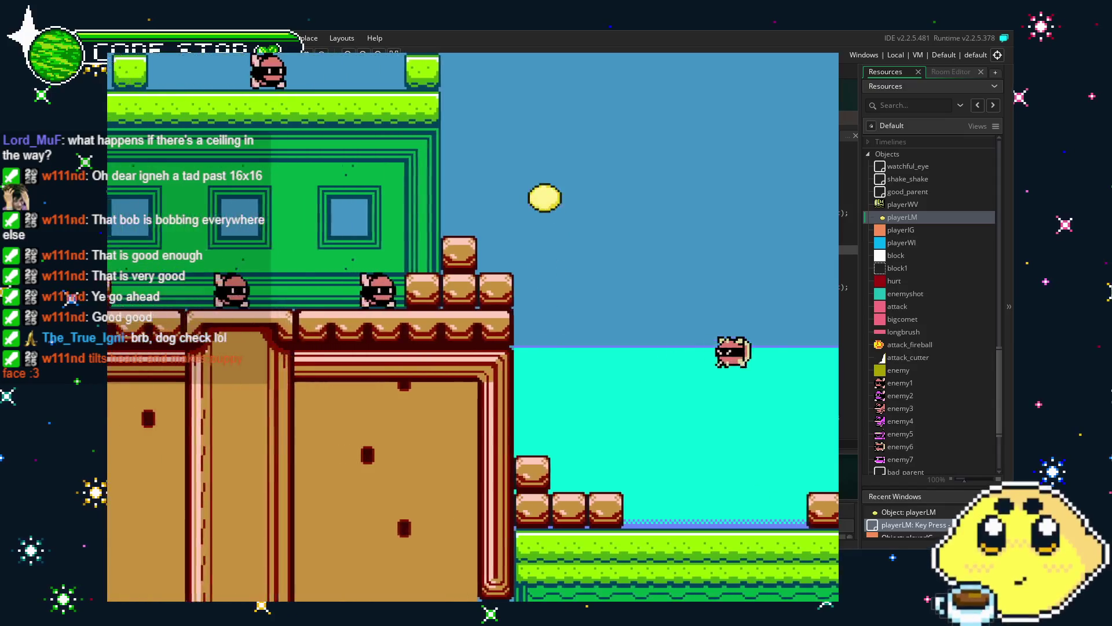
key("Up")
key("Right")
key("Left")
key("Up")
key("Right")
key("Up")
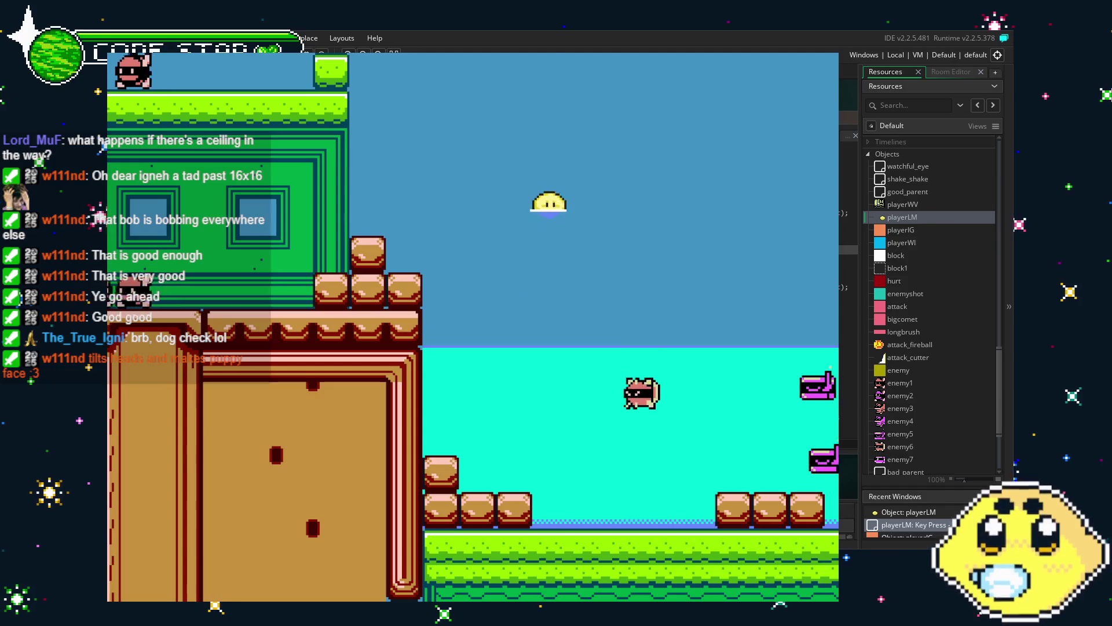
key("Up")
key("Left")
key("Right")
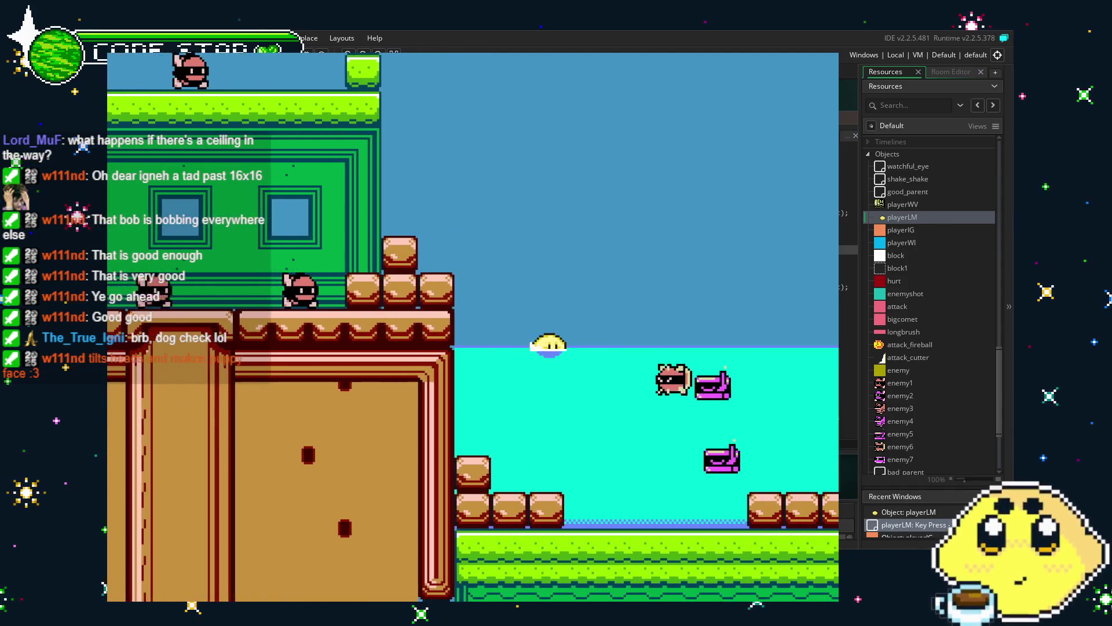
key("Left")
key("Up")
key("Right")
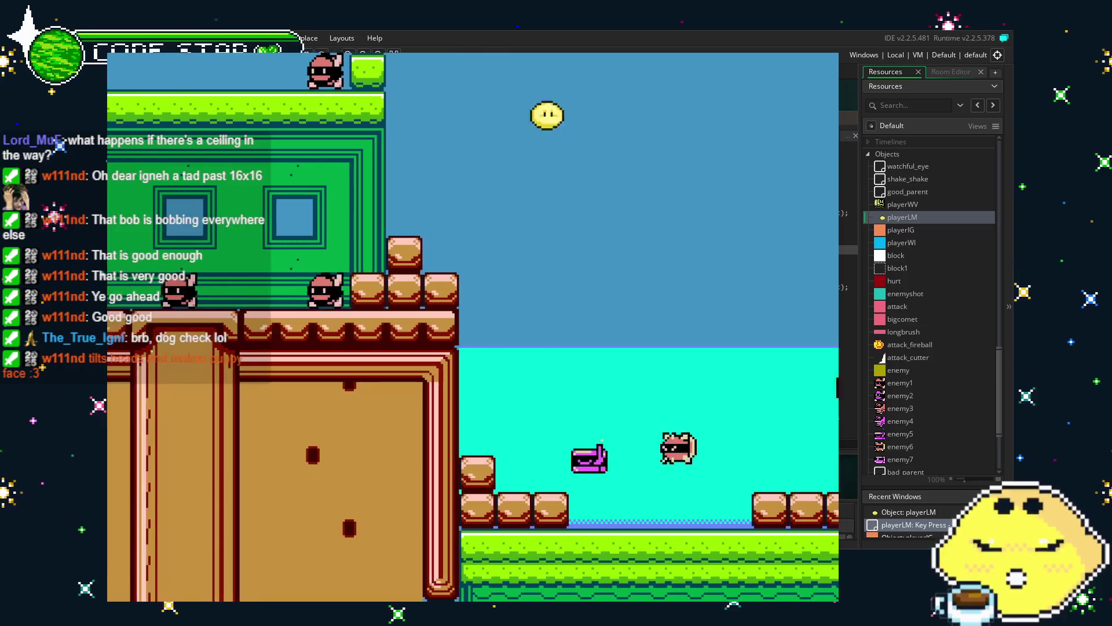
key("Up")
key("Left")
key("Right")
key("Up")
key("Left")
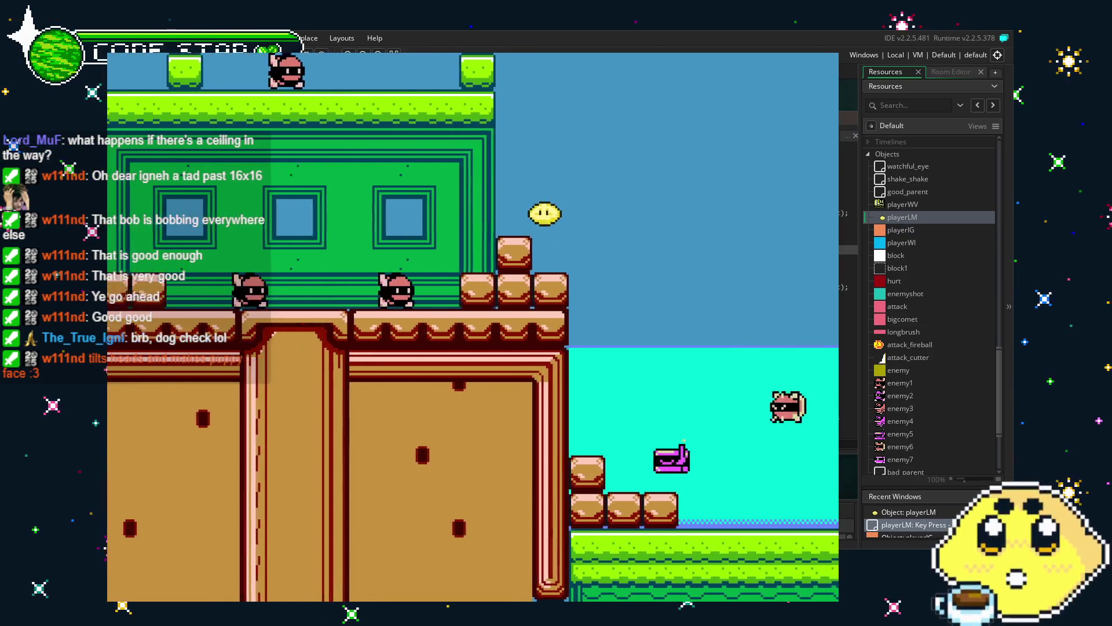
key("Right")
key("Left")
key("Up")
key("Left")
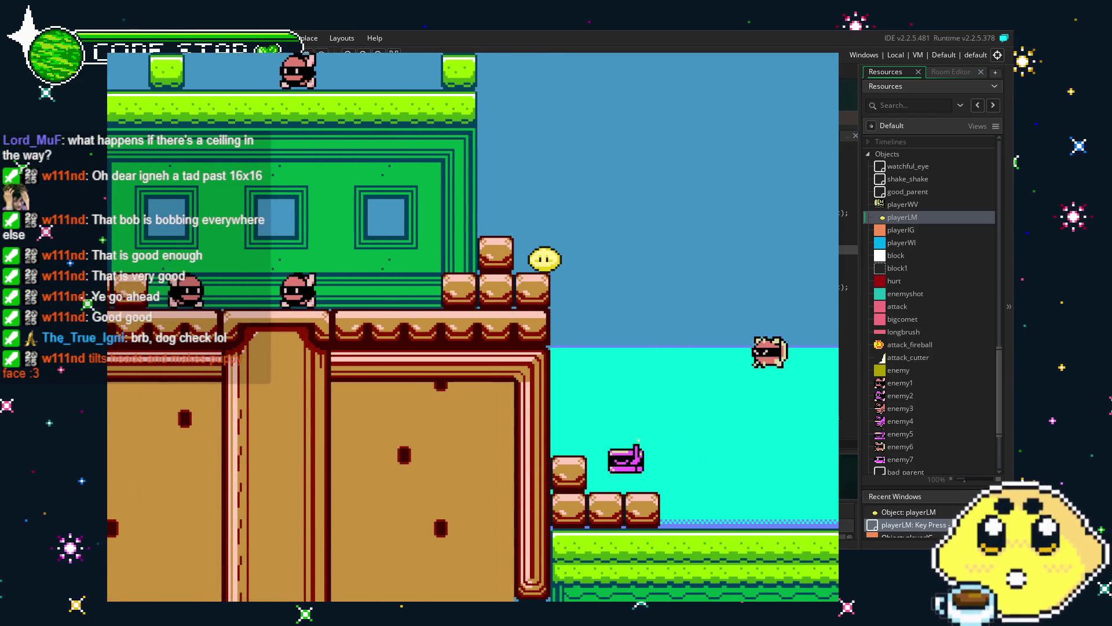
key("Escape")
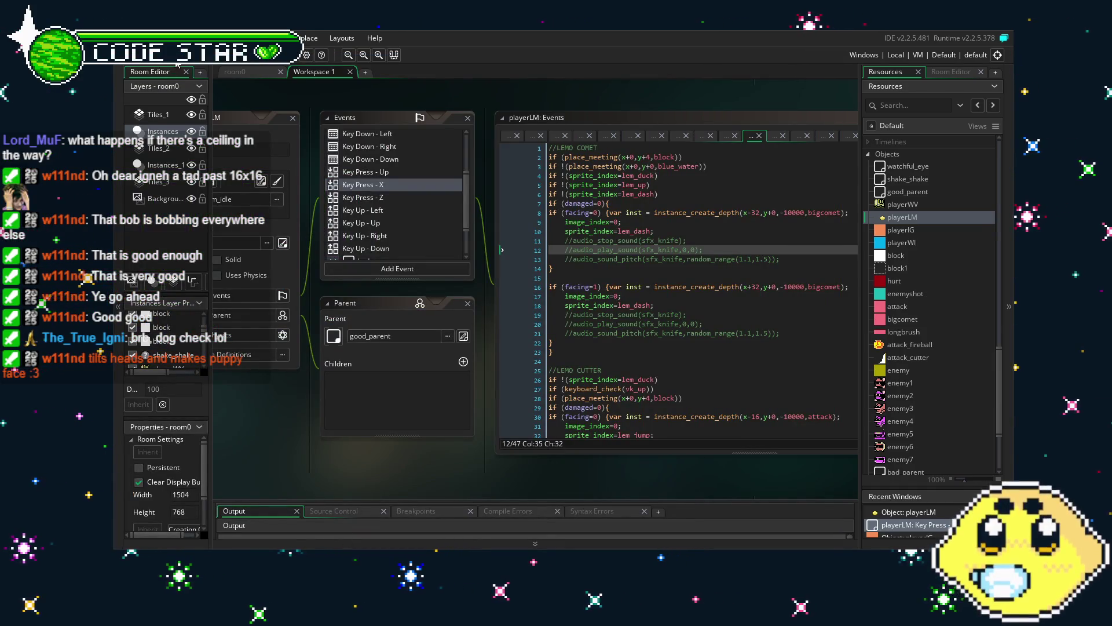
Step: Pan the workspace right to bring the Object: playerLM properties window into view
left_click_drag(269, 442, 474, 443)
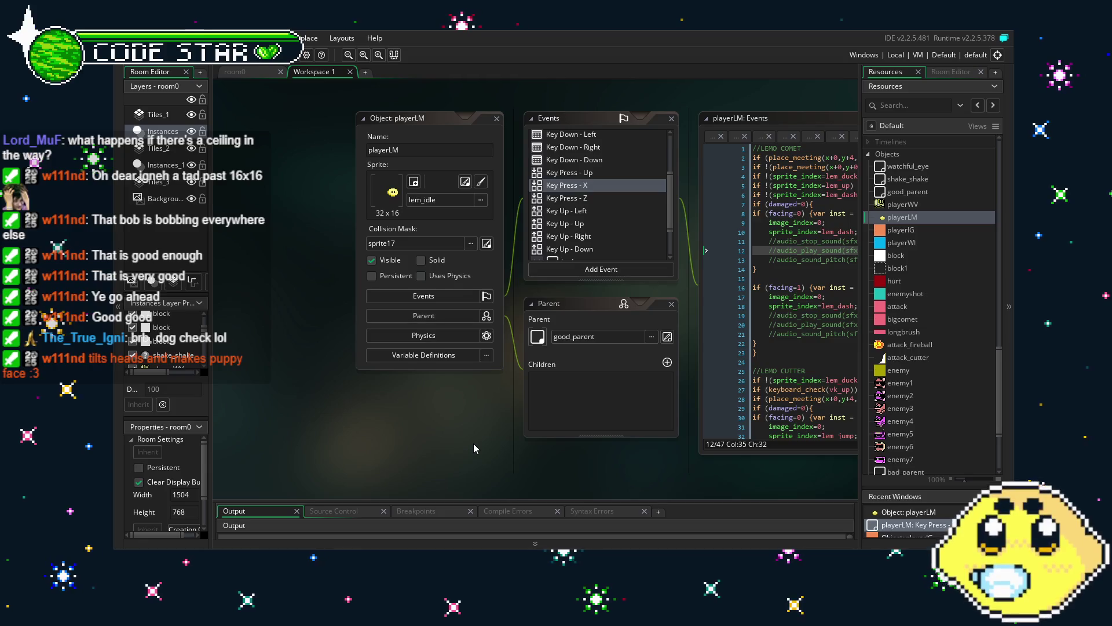
scroll(965, 373, "up", 5)
Step: Open the lem_hit and sprite17 sprites from Resources to inspect them, then reopen lem_hit
scroll(965, 373, "up", 10)
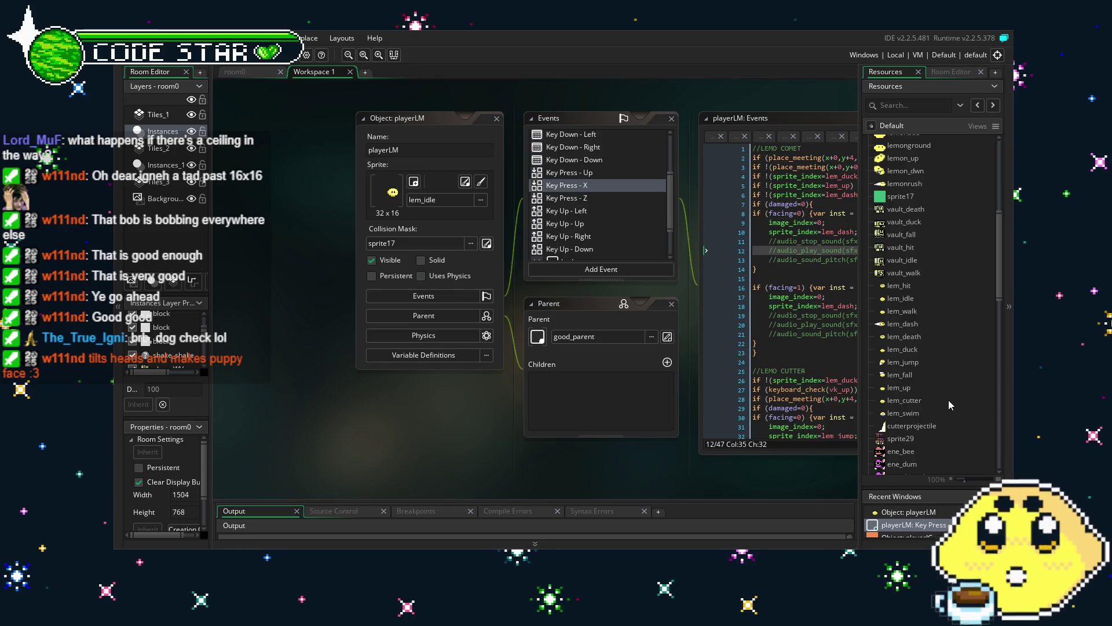
scroll(898, 426, "up", 5)
scroll(898, 425, "down", 5)
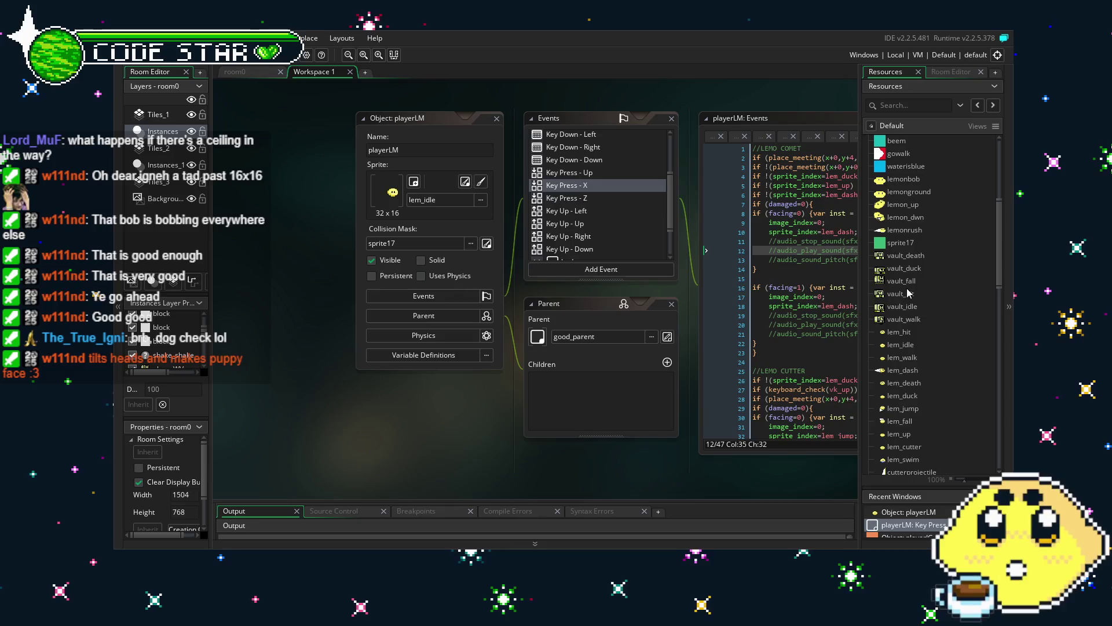
double_click(902, 331)
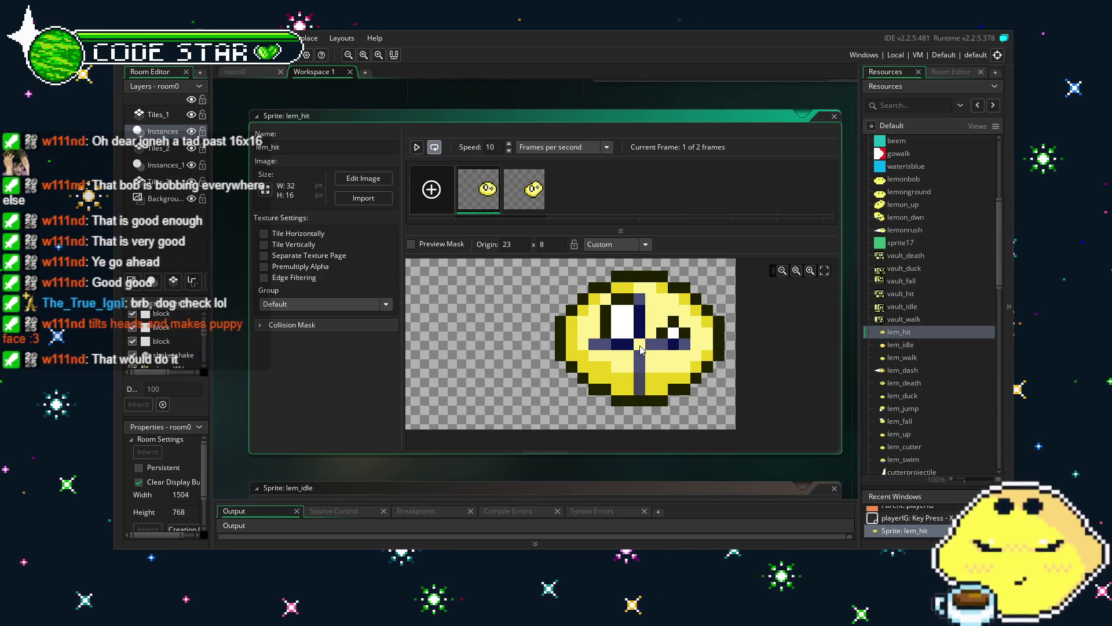
left_click(888, 246)
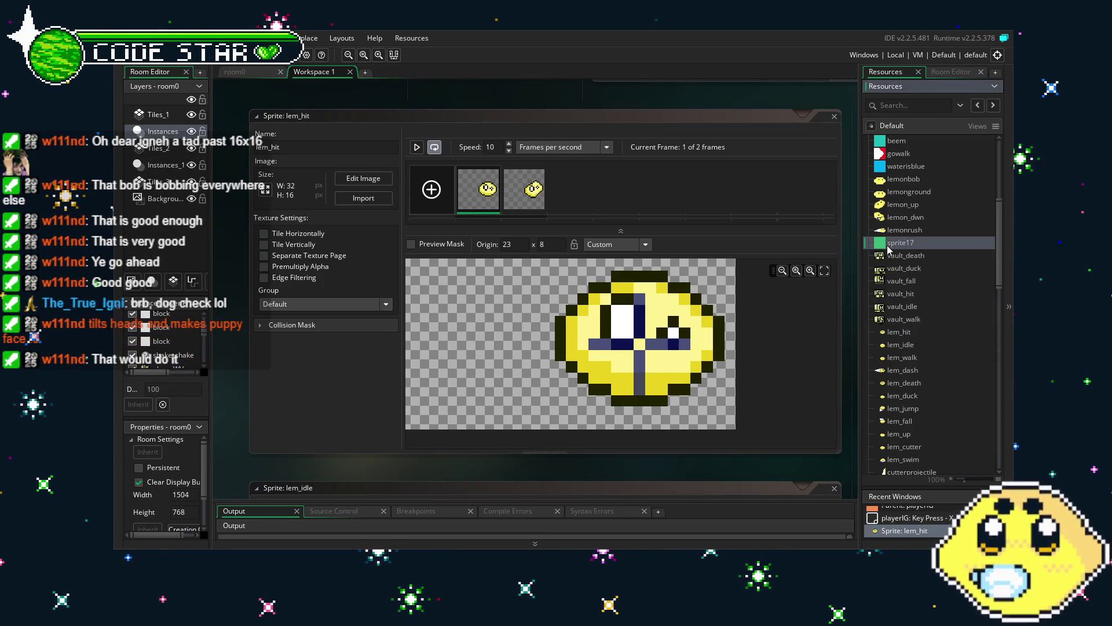
double_click(888, 246)
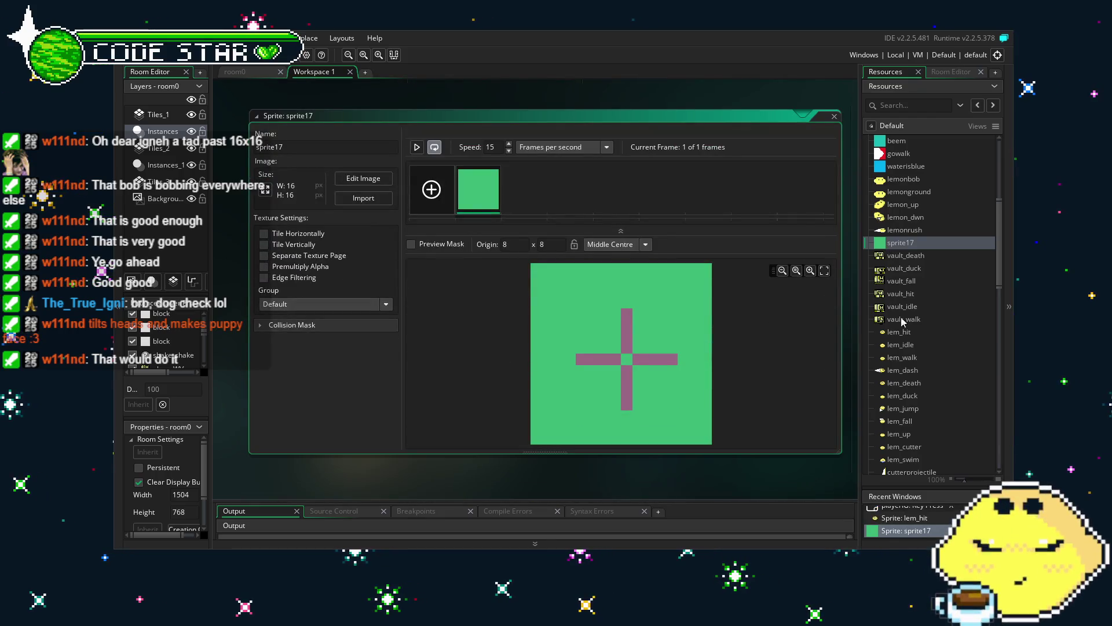
double_click(904, 333)
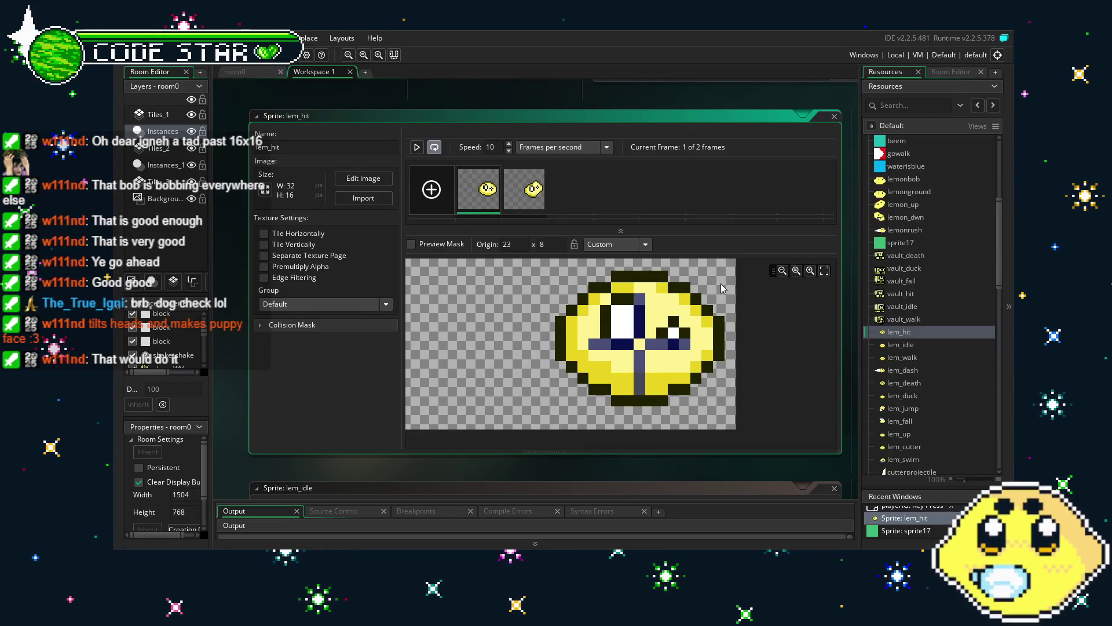
Step: Open the 32×16 four-frame lem_idle sprite and briefly preview its collision mask
left_click(927, 345)
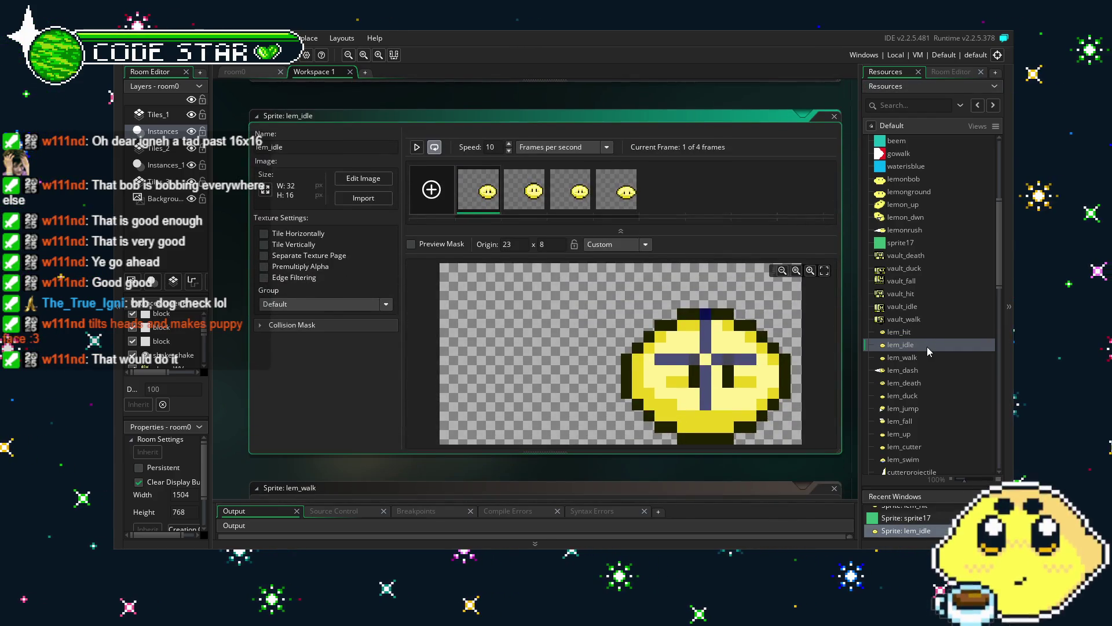
scroll(905, 352, "down", 5)
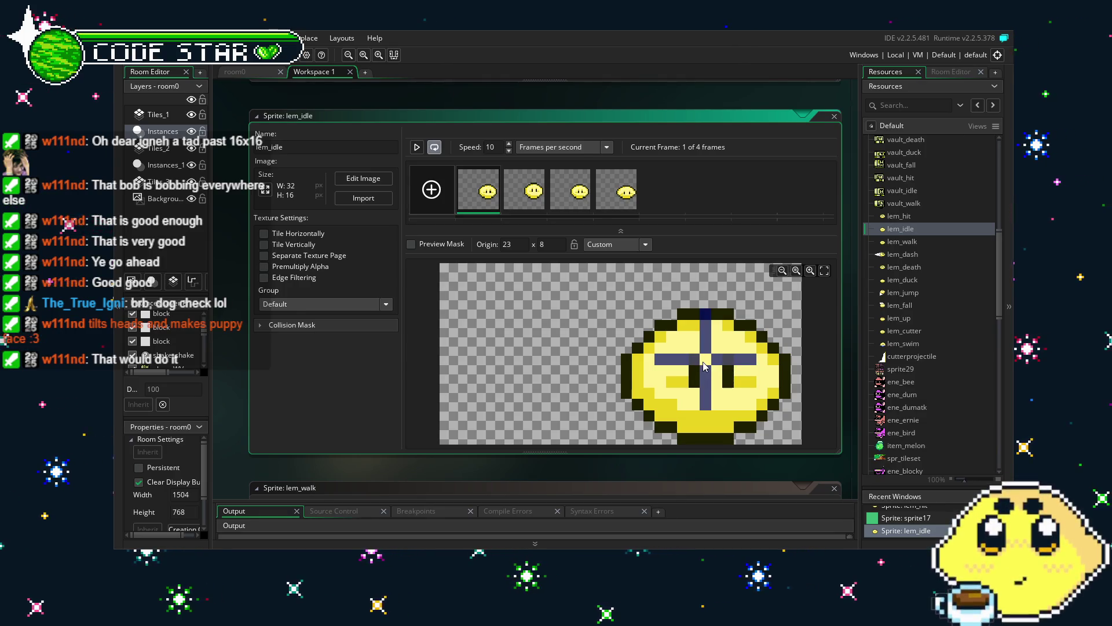
left_click(260, 324)
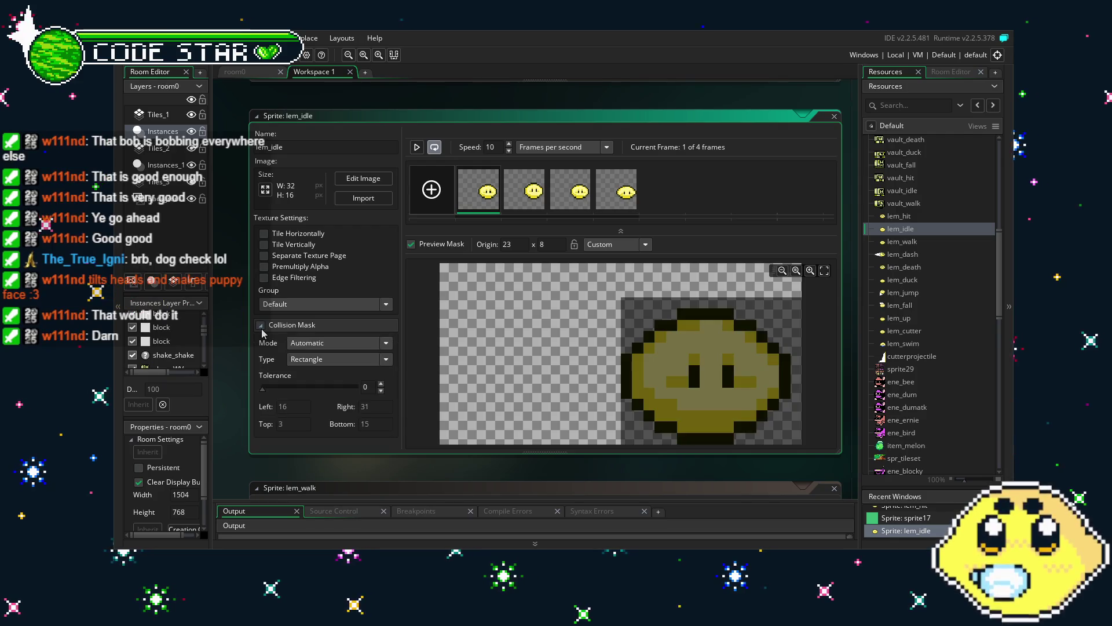
left_click(261, 326)
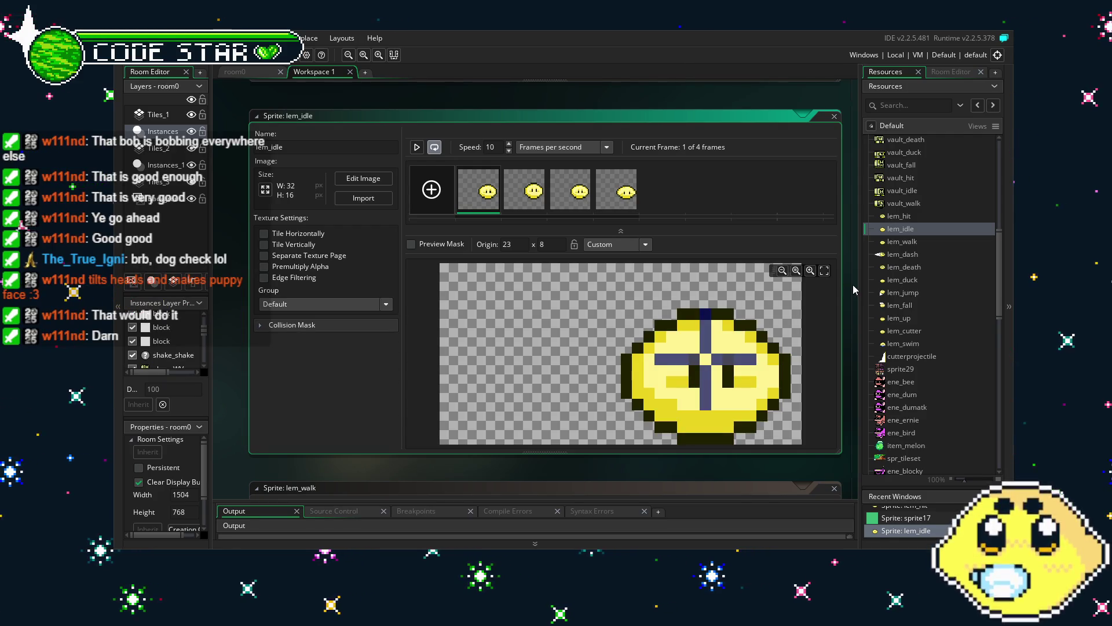
left_click(179, 68)
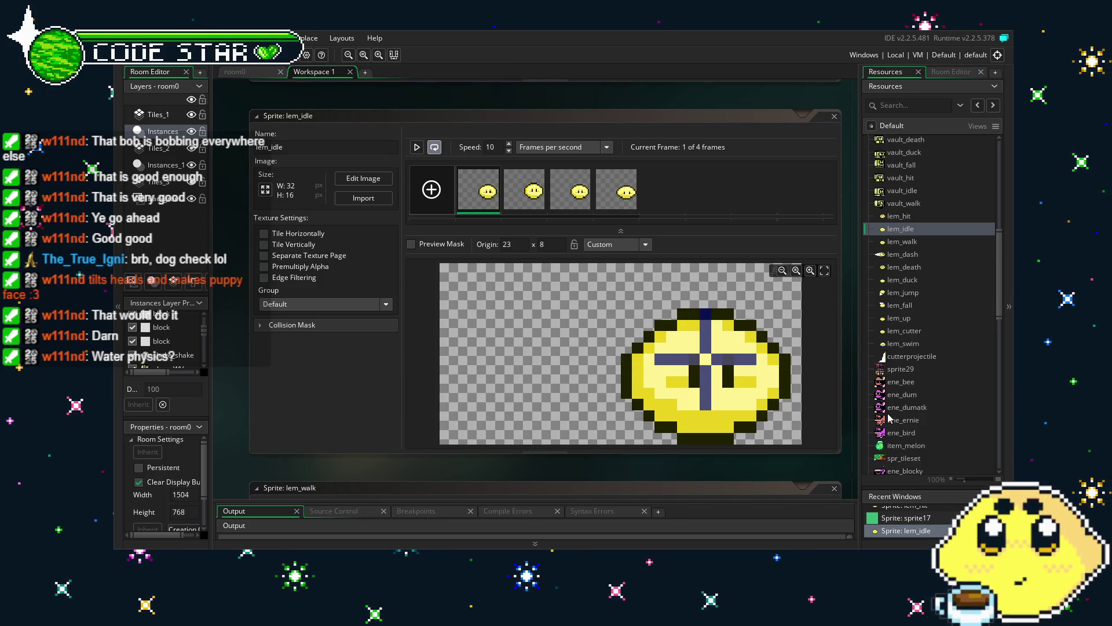
scroll(889, 417, "down", 10)
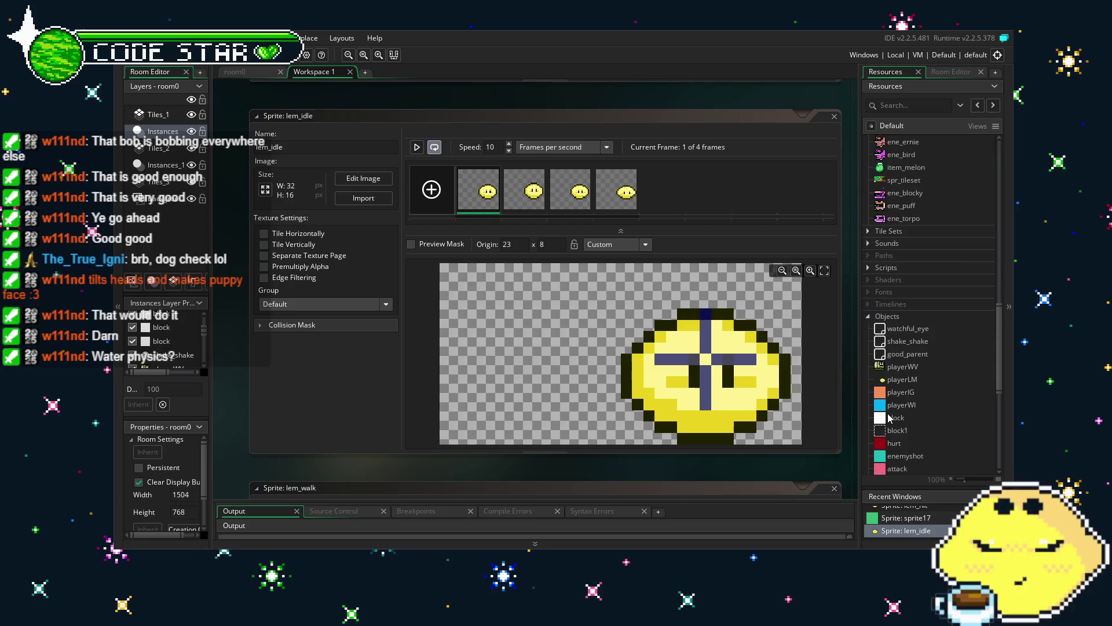
Step: Delete the vspeed=-.5; line from playerLM's blue_water collision code, keeping only the lem_swim check
double_click(912, 311)
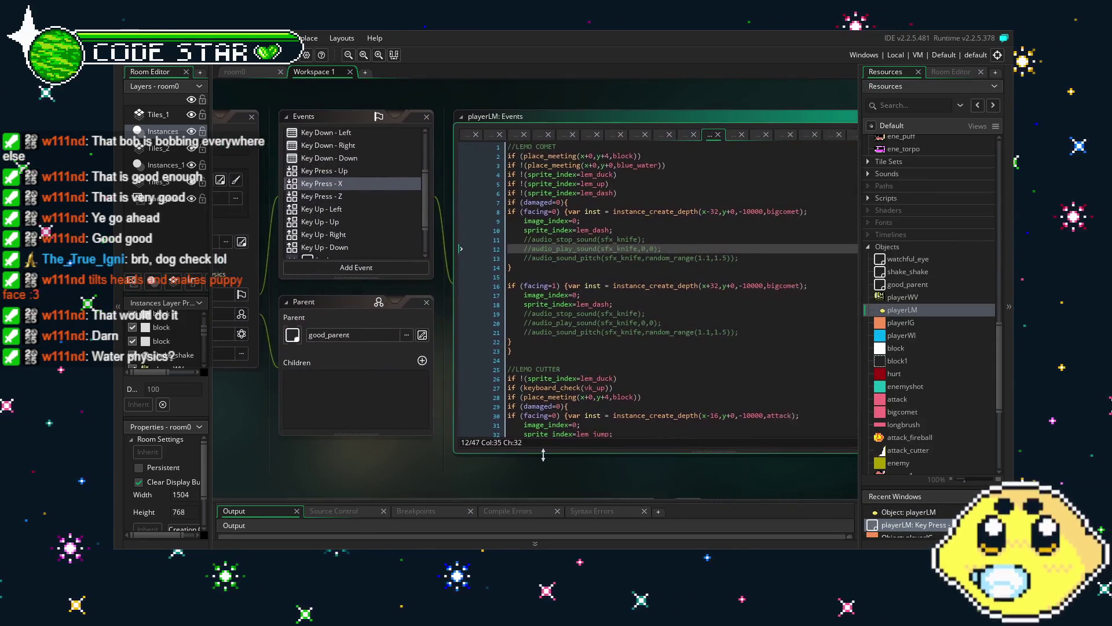
left_click_drag(534, 452, 583, 454)
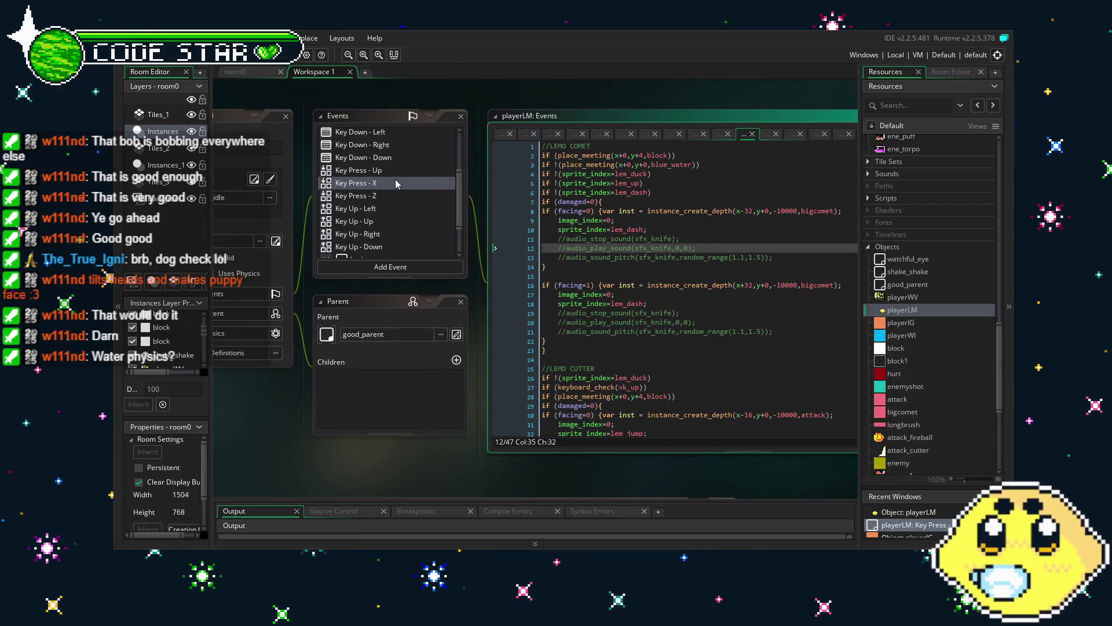
scroll(372, 242, "down", 2)
left_click(373, 242)
left_click_drag(394, 457, 334, 455)
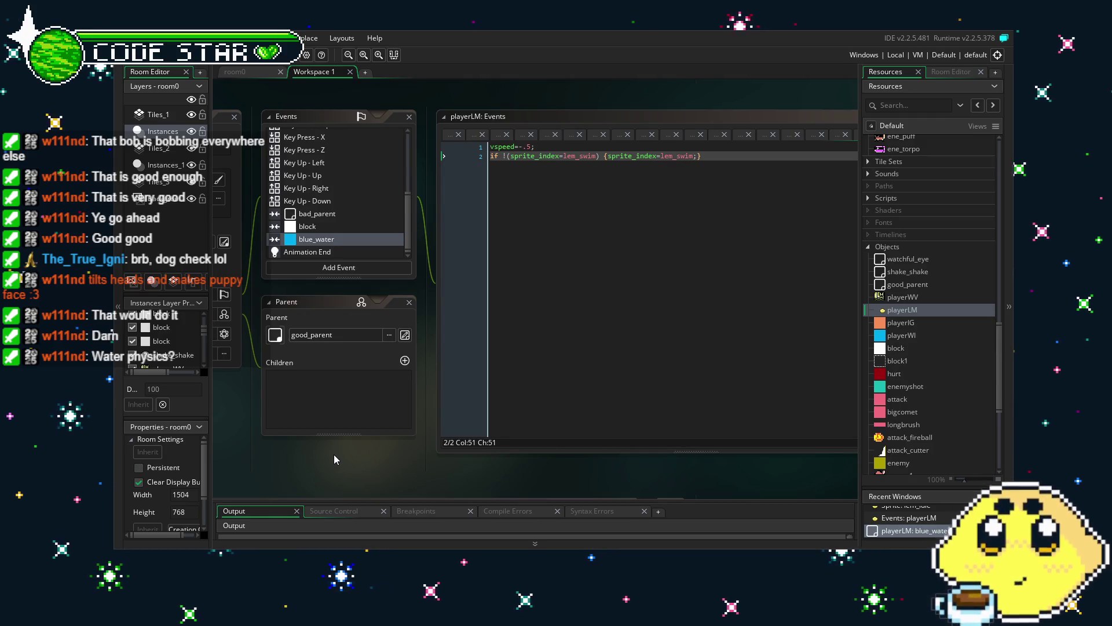
triple_click(555, 149)
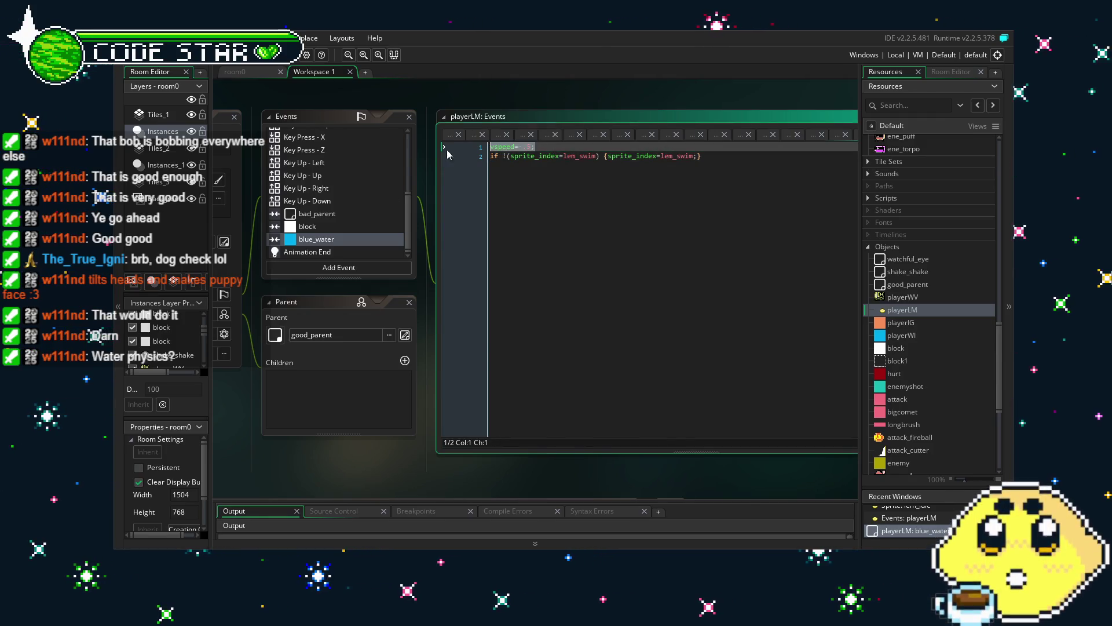
key("Delete")
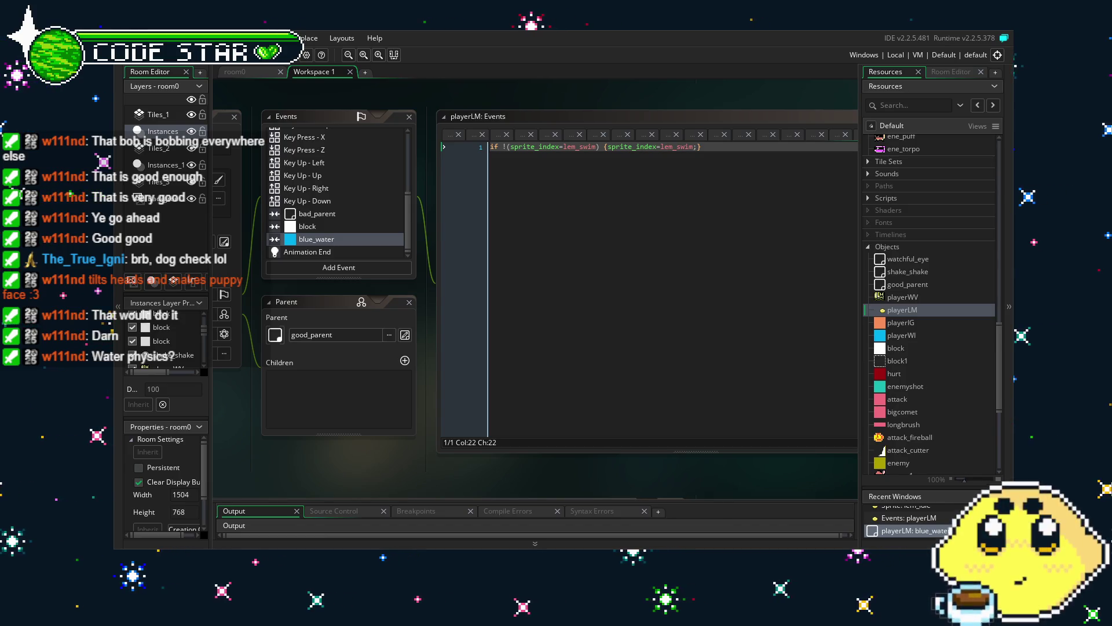
key("Right")
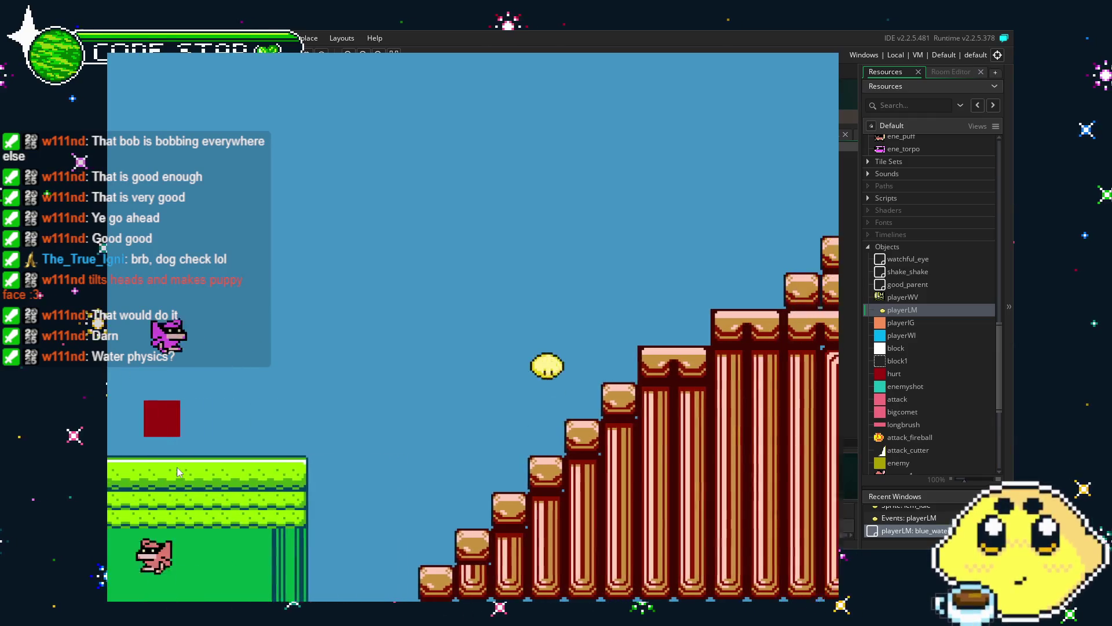
Step: Run the player up and down the staircase and jump onto the green building's roof
key("Right")
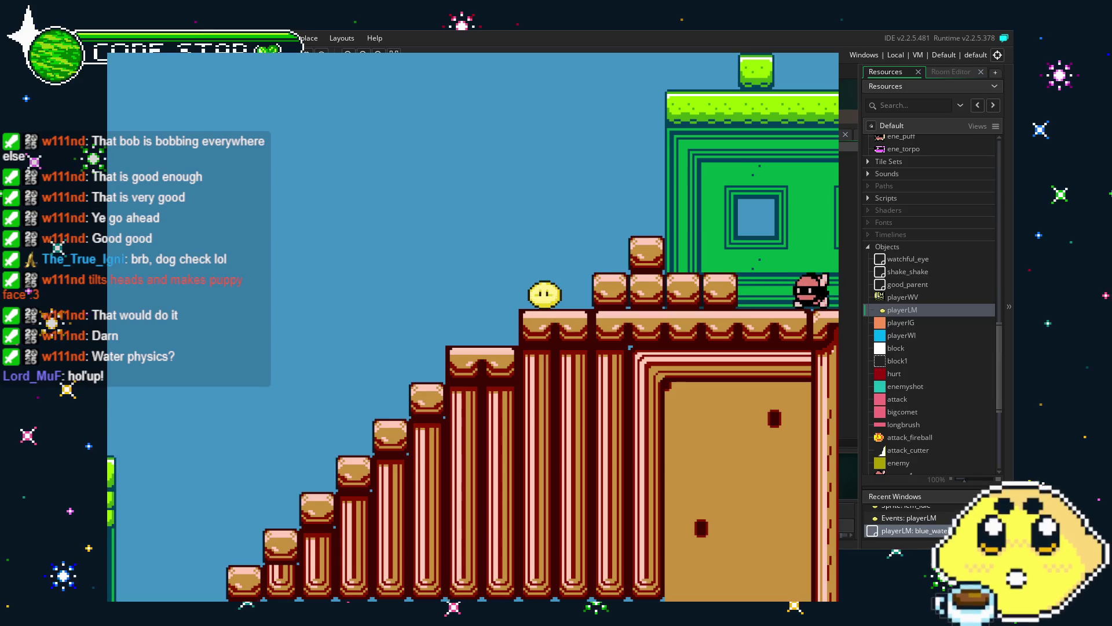
key("Left")
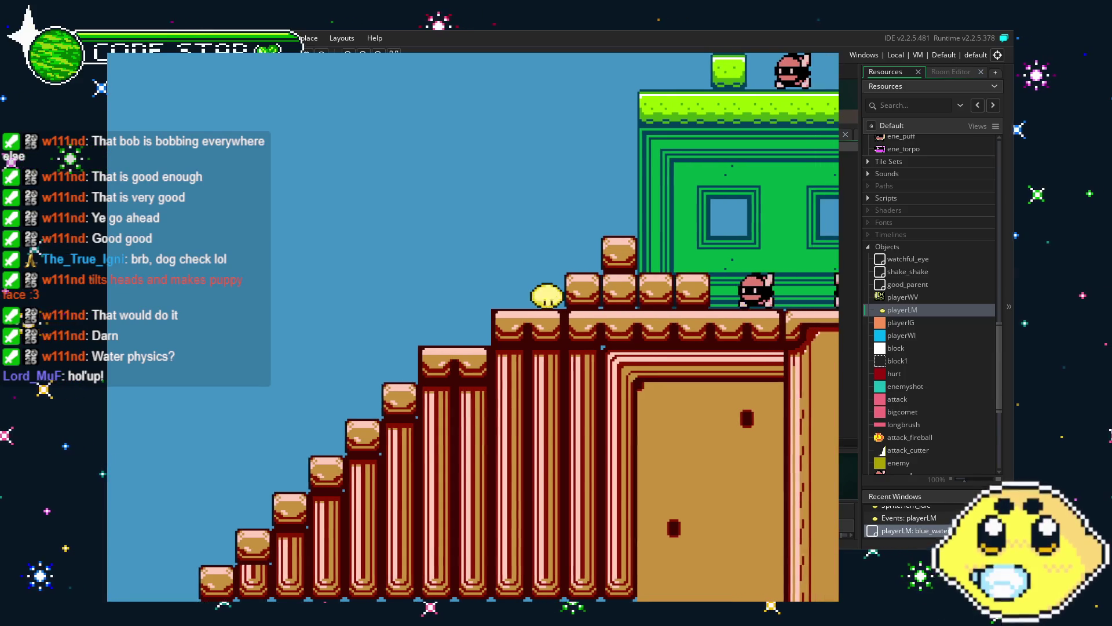
key("Left")
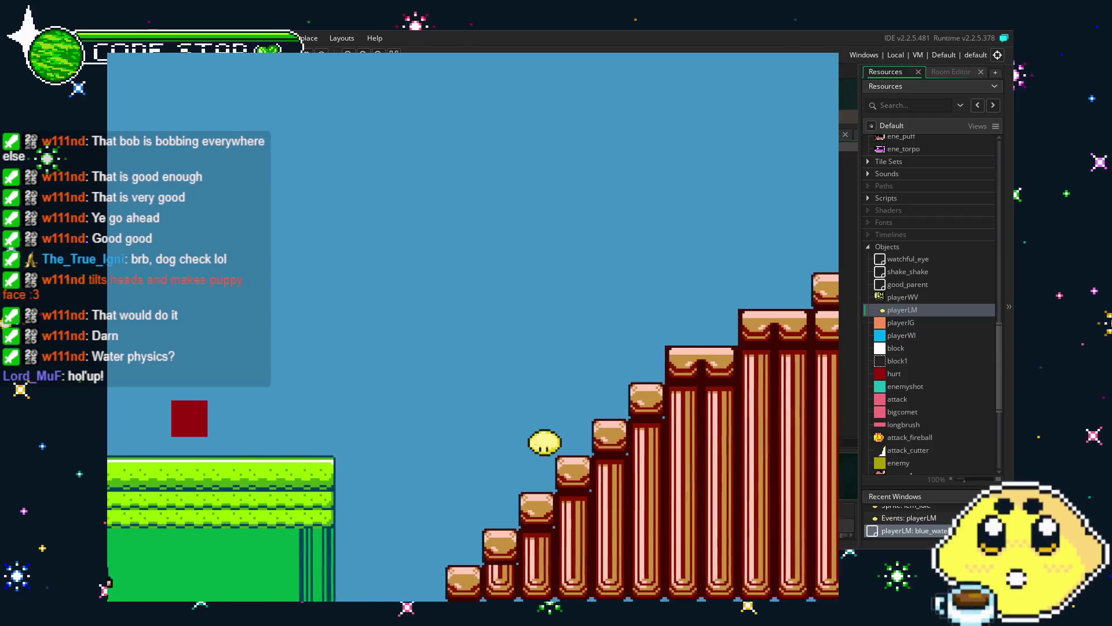
key("z")
key("Right")
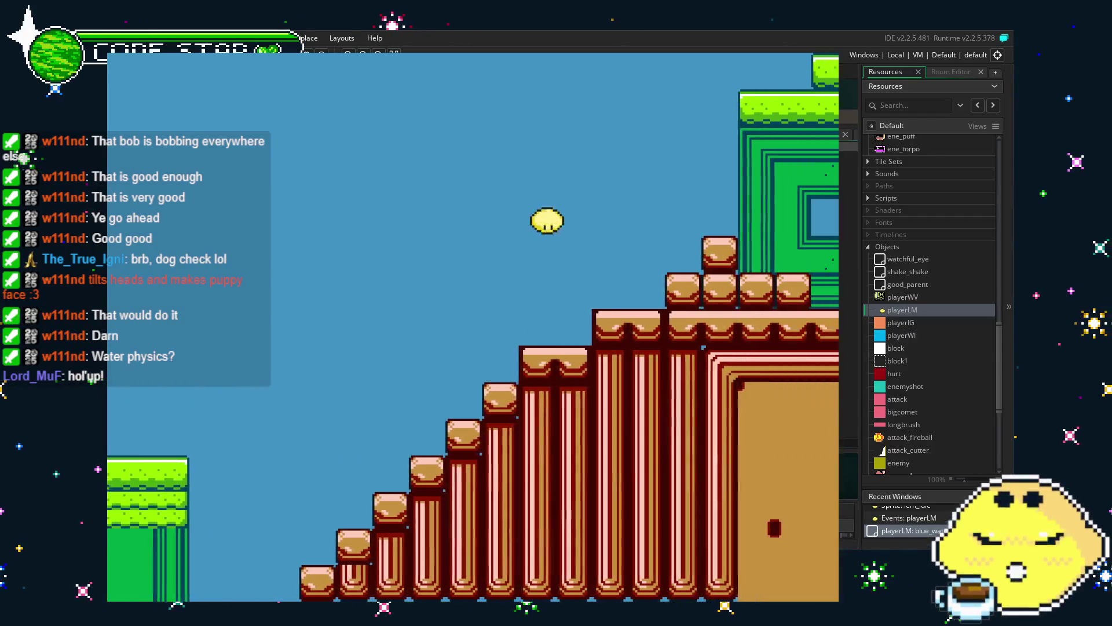
key("Right")
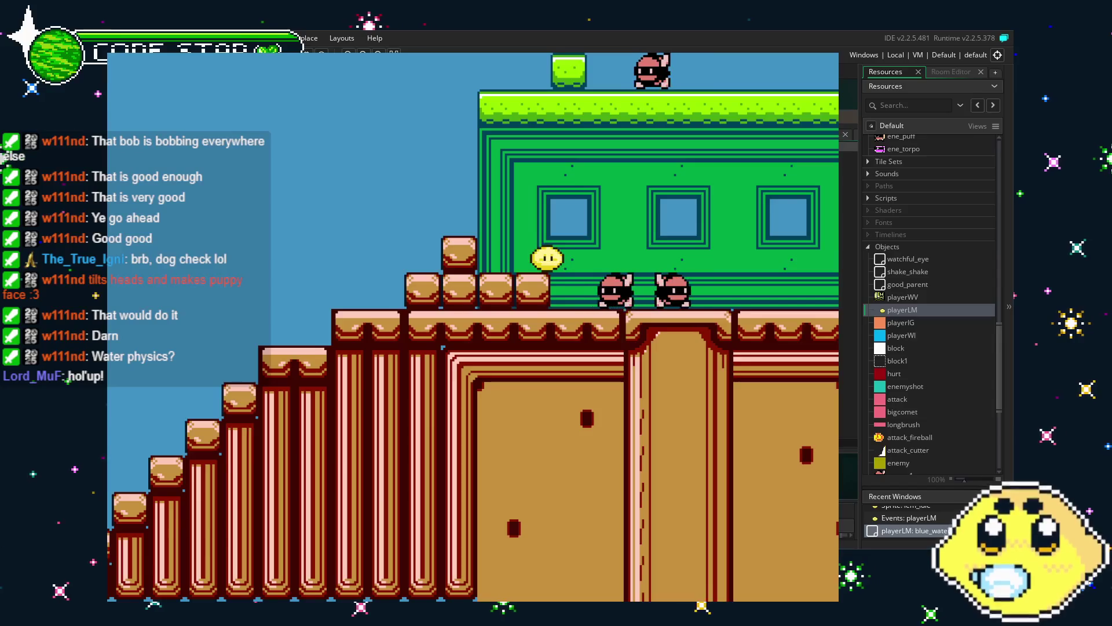
key("z")
Step: Drop into the water, swim up and jump out, then close the game with Escape
key("Right")
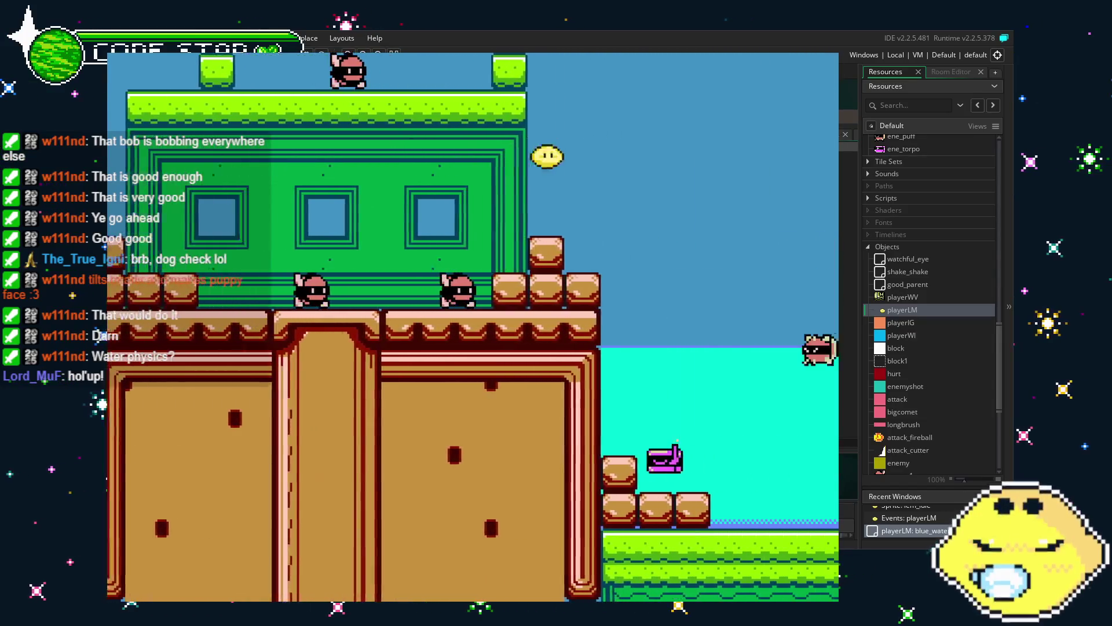
key("Right")
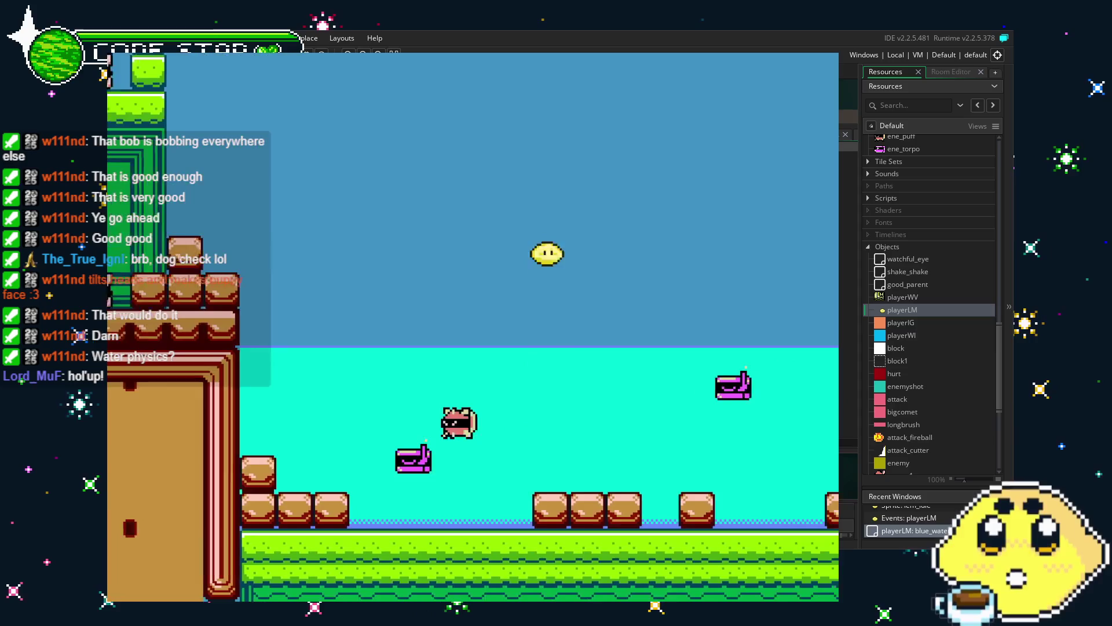
key("Right")
key("z")
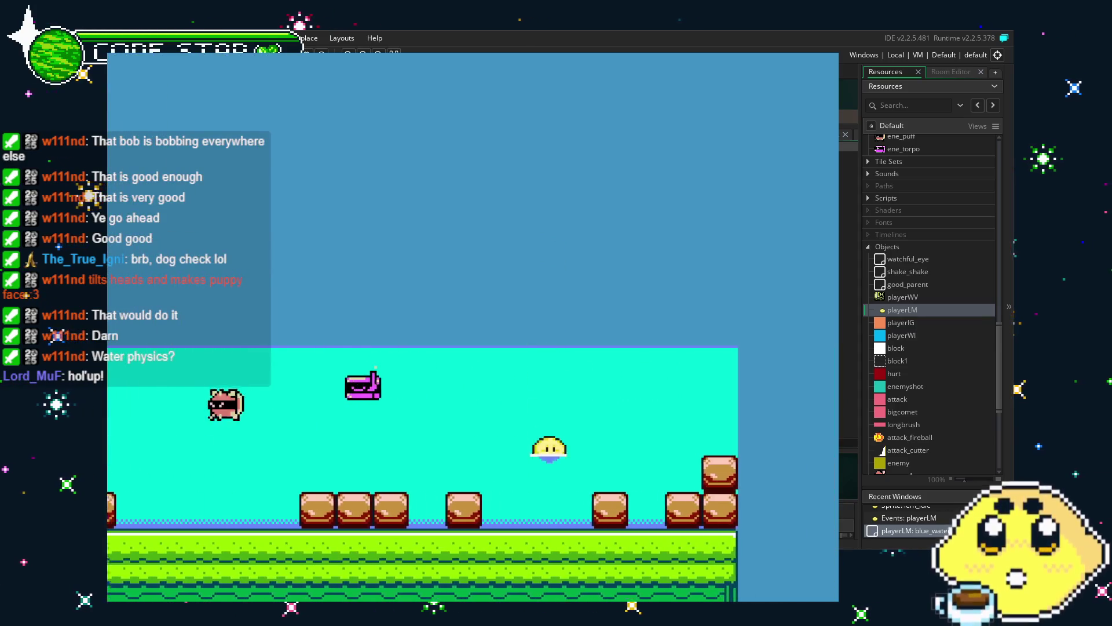
key("Right")
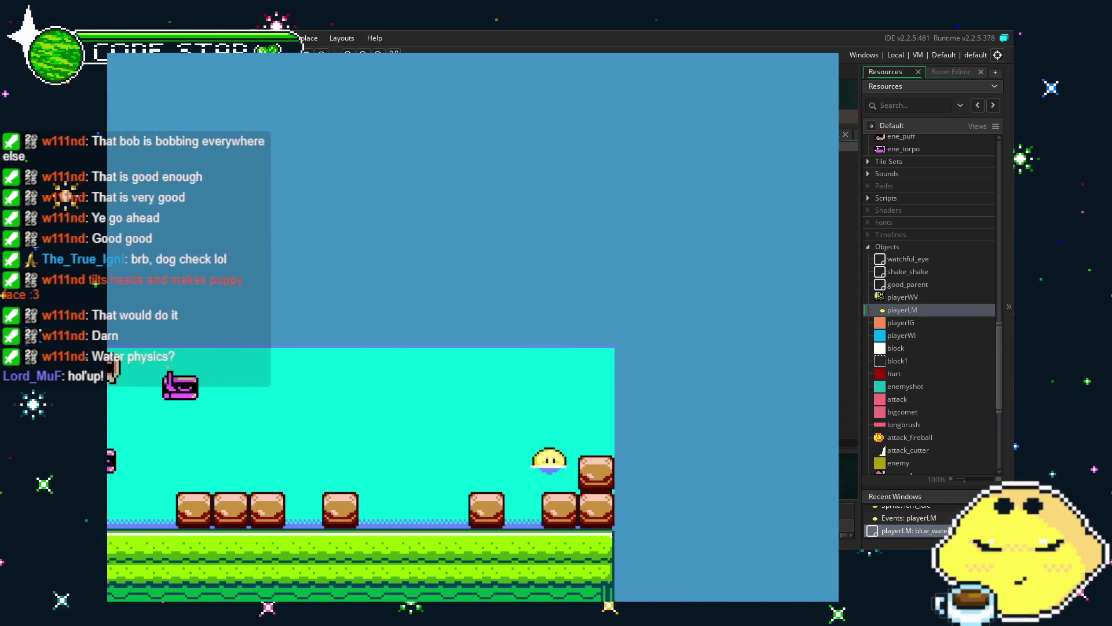
key("z")
key("Left")
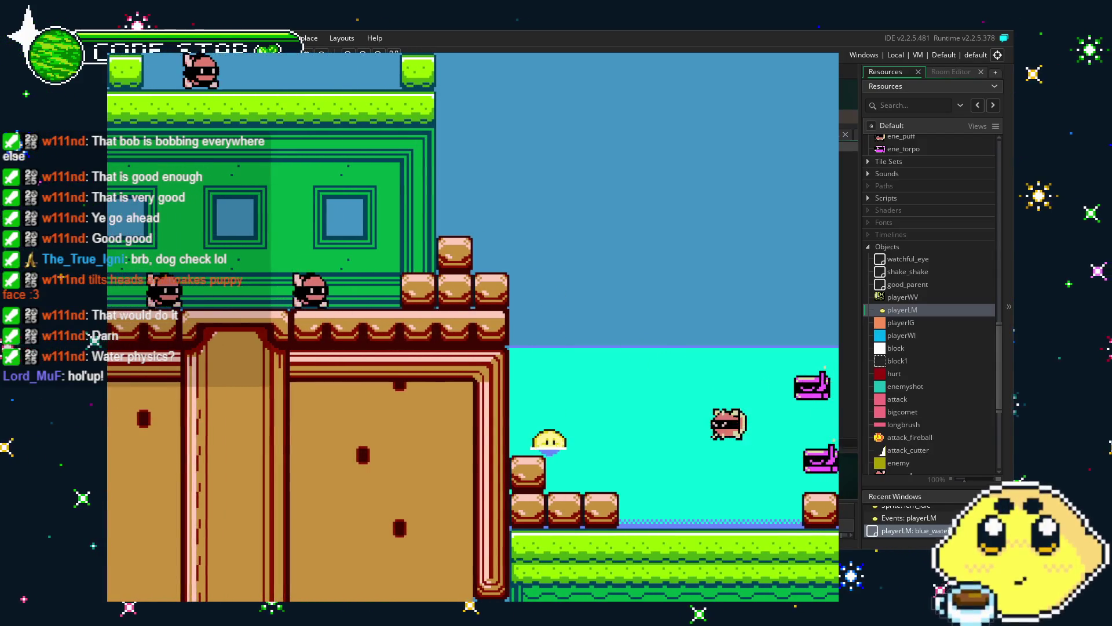
key("Escape")
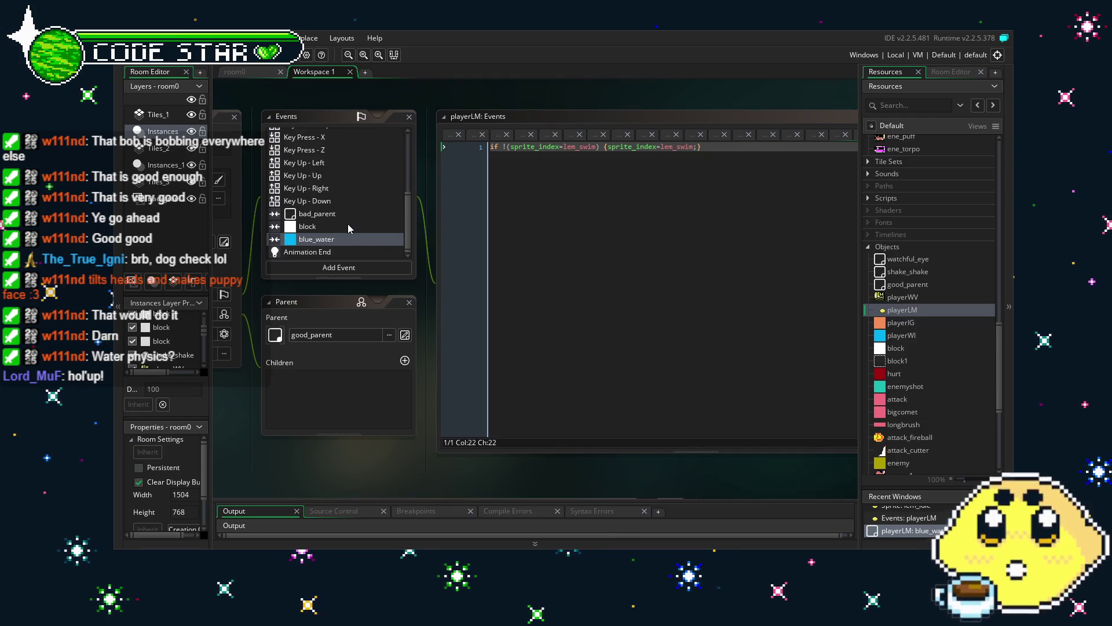
Step: Review playerLM's block and blue_water collision code side by side
left_click(347, 226)
left_click(685, 394)
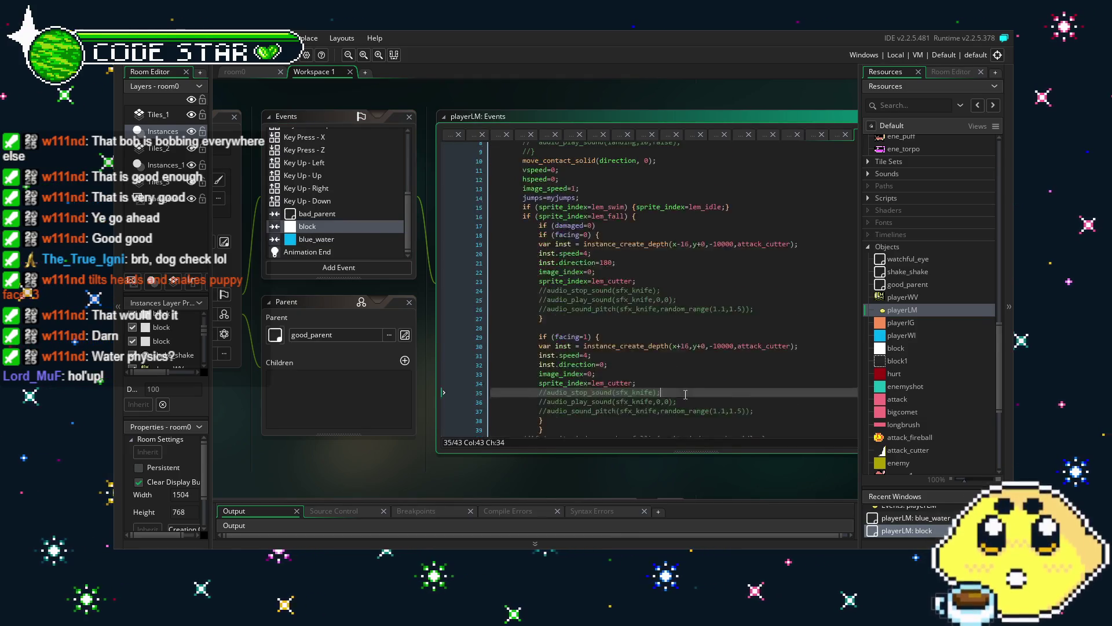
scroll(685, 394, "down", 2)
left_click(291, 239)
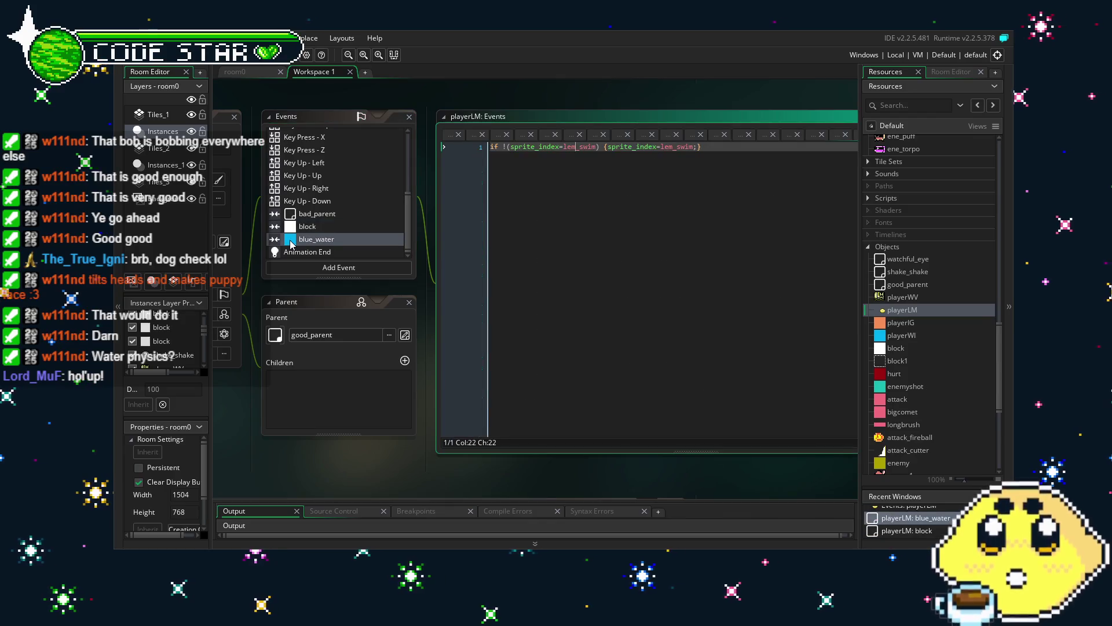
left_click(302, 226)
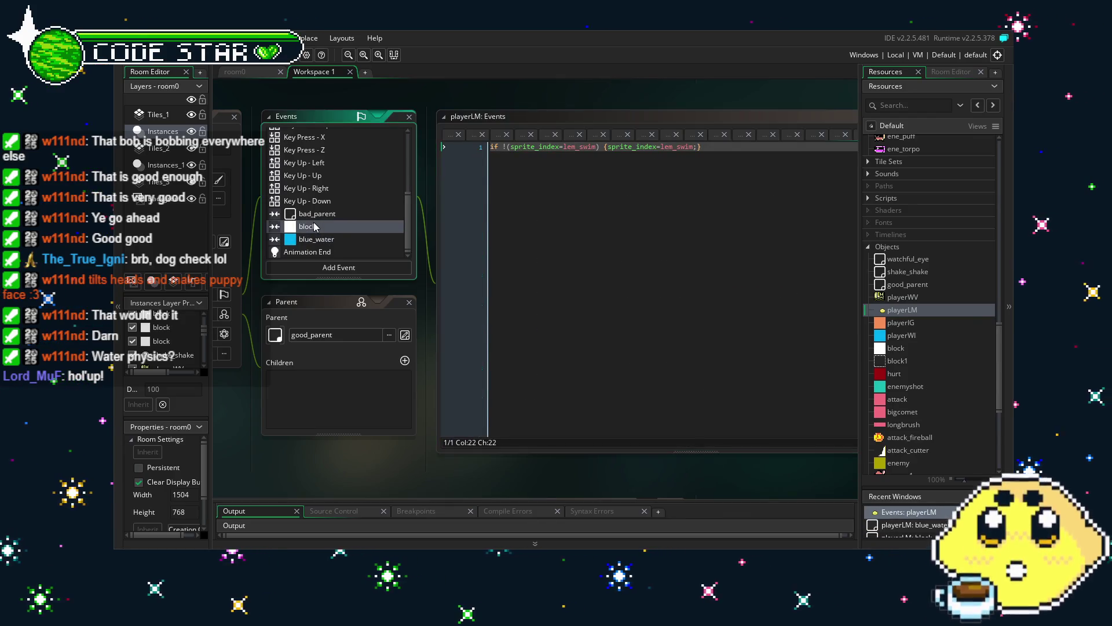
scroll(667, 413, "up", 4)
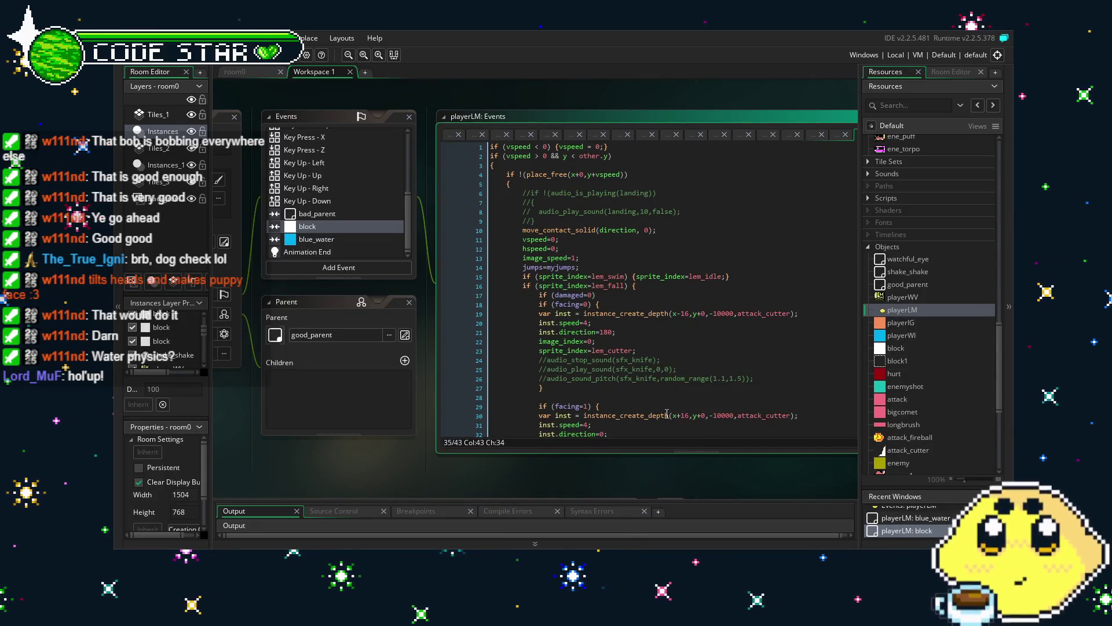
scroll(667, 413, "down", 4)
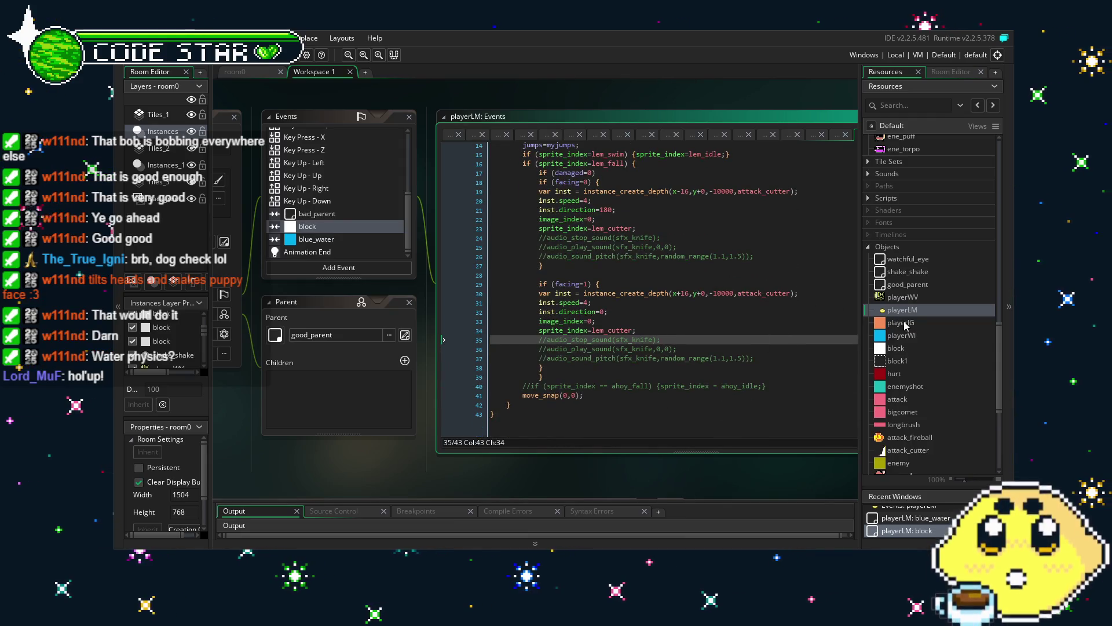
Step: Copy all 18 lines of playerIG's block collision code, then reopen playerLM's blue_water event
double_click(903, 323)
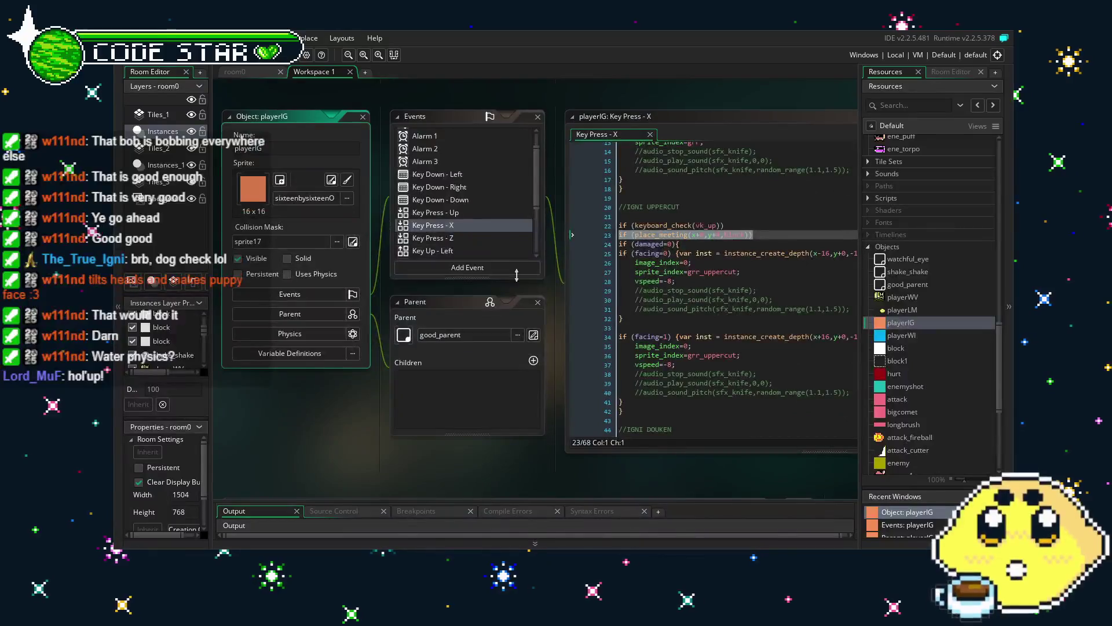
scroll(469, 231, "down", 4)
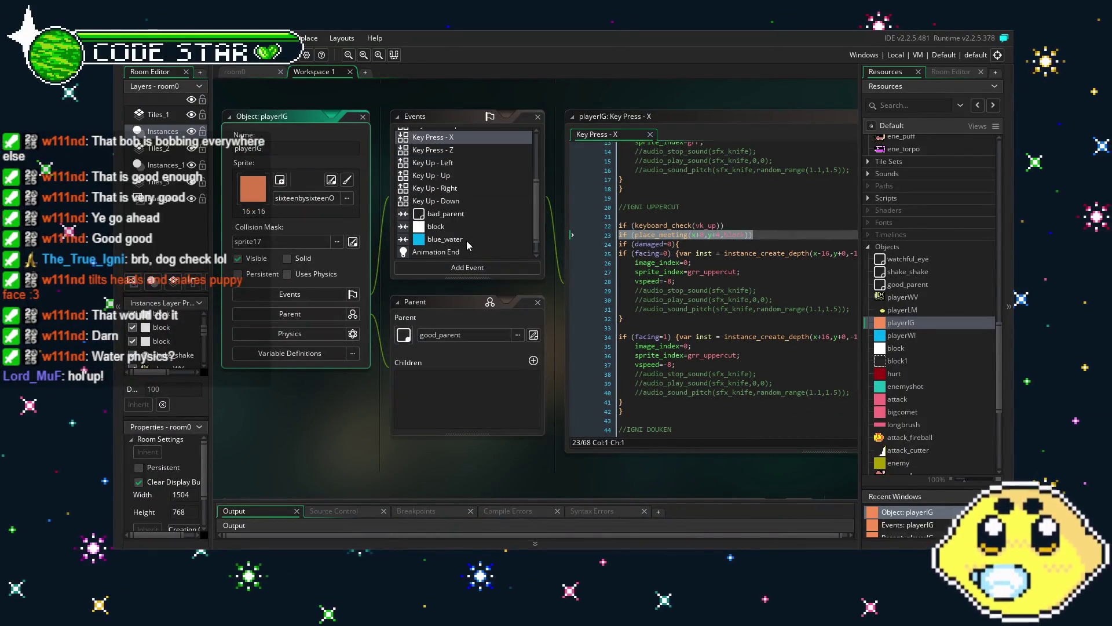
left_click(443, 227)
left_click(689, 329)
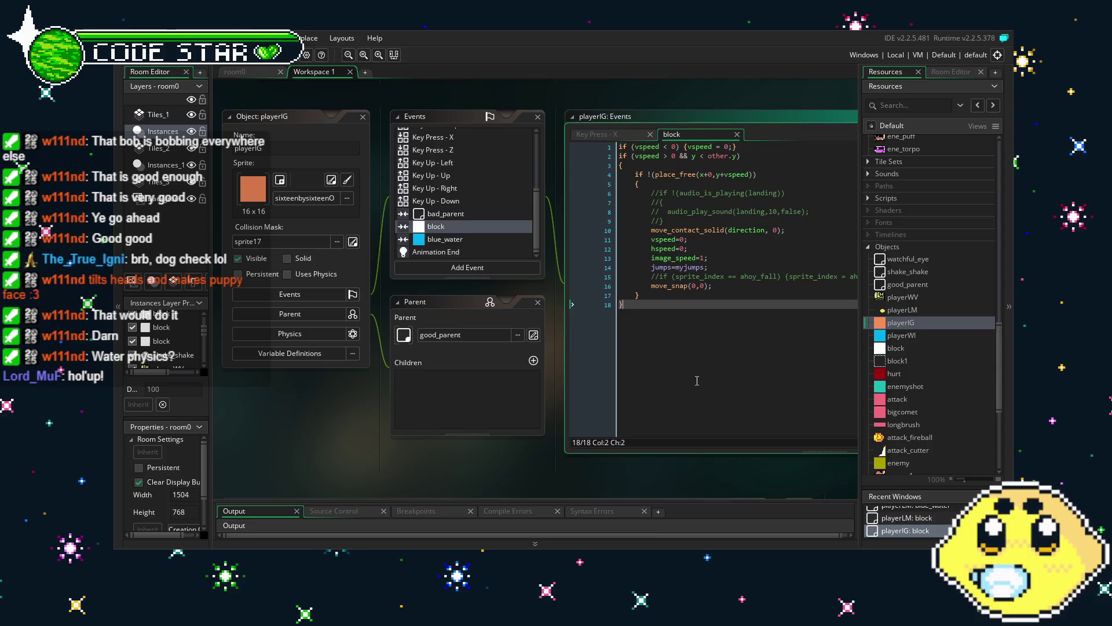
key("ctrl+a")
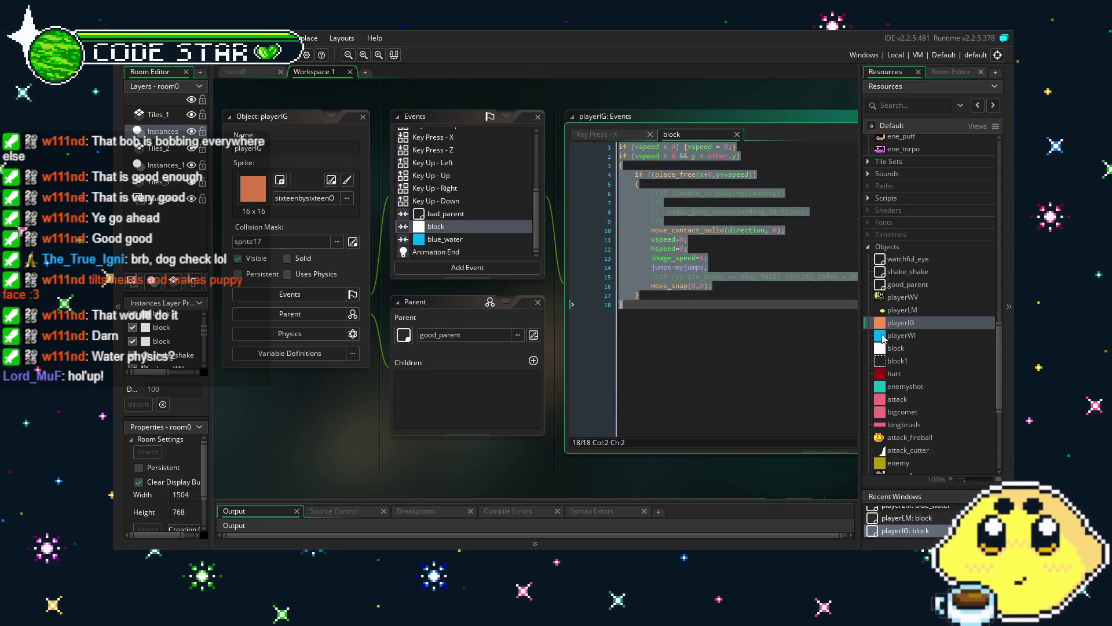
double_click(901, 311)
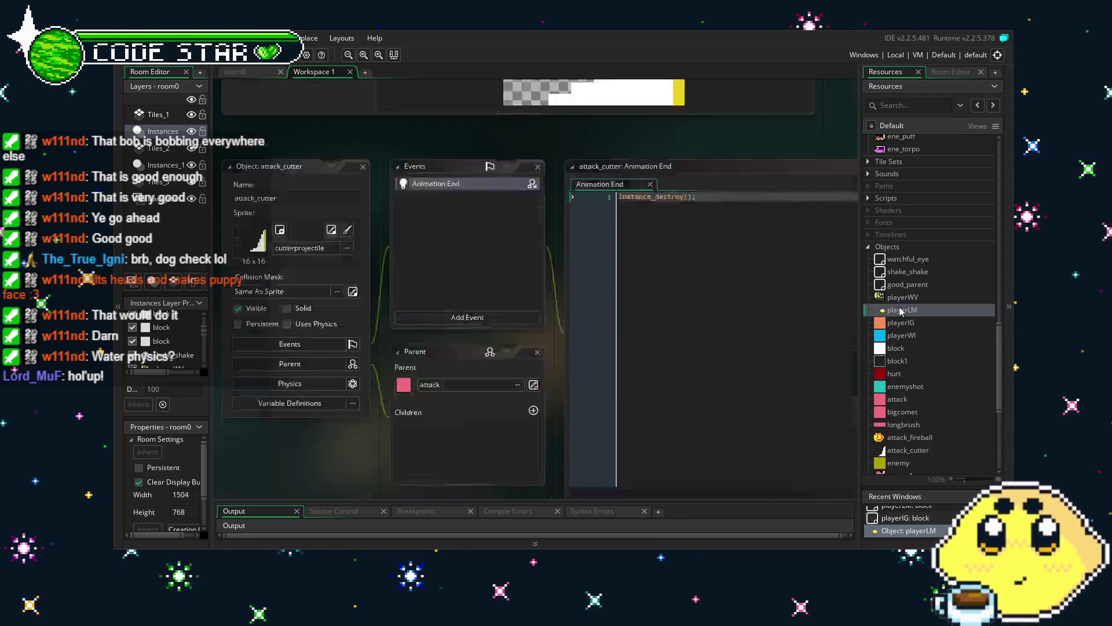
left_click(463, 240)
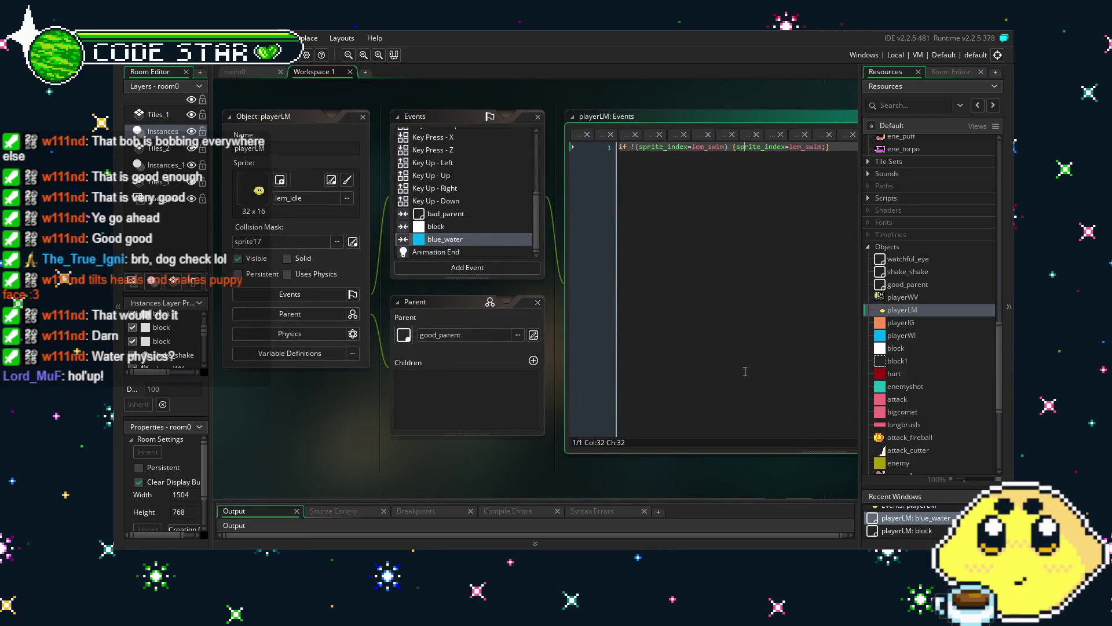
Step: Paste the block collision code into blue_water and delete its commented-out audio lines
key("Return")
key("Return")
type("if (vspeed < 0) {vspeed = 0;} if (vspeed > 0 && y < other.y) {     if !(place_free(x+0,y+vspeed))     {         //if !(audio_is_playing(landing))         //{         //  audio_play_sound(landing,10,false);         //}         move_contact_solid(direction, 0);         vspeed=0;         hspeed=0;         image_speed=1;         jumps=myjumps;         //if (sprite_index == ahoy_fall) {sprite_index = ahoy_idle;}         move_snap(0,0);     } }")
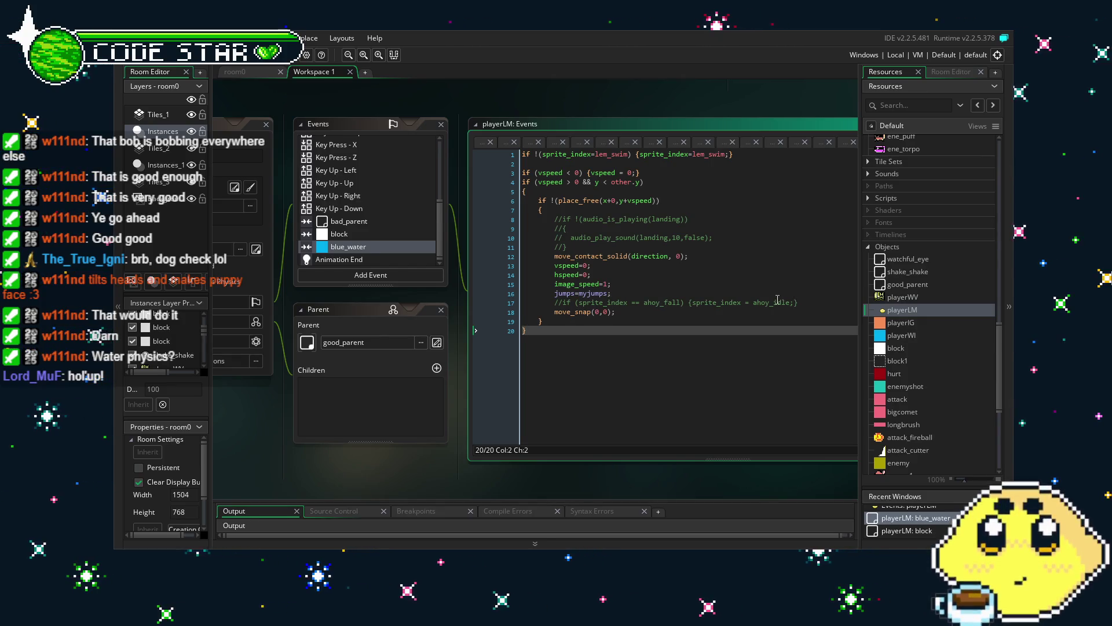
left_click_drag(491, 481, 426, 481)
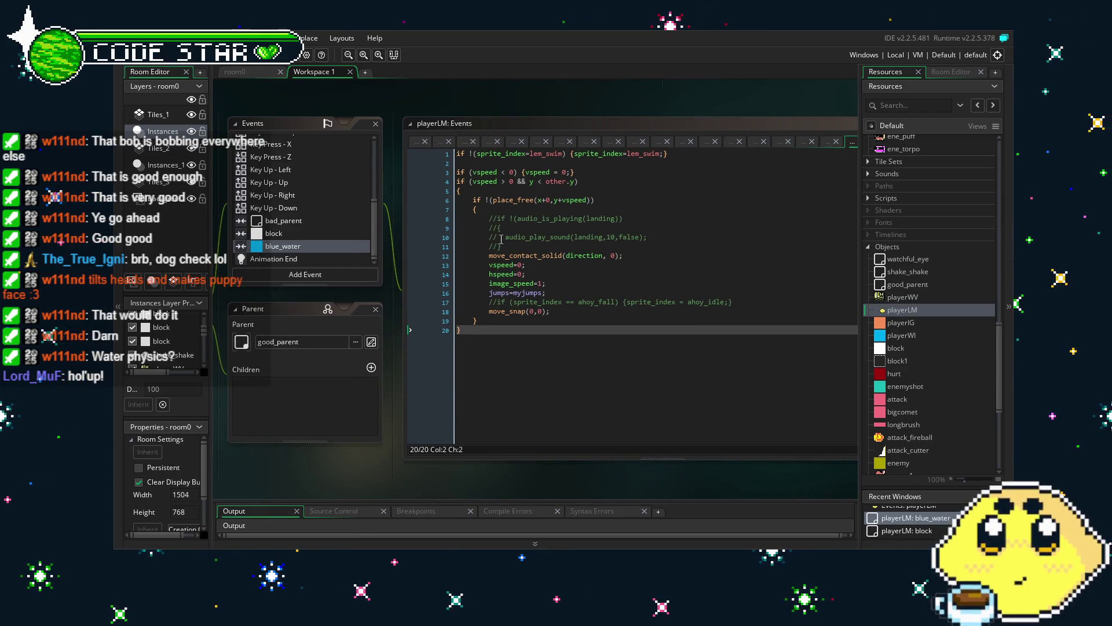
left_click_drag(531, 245, 439, 223)
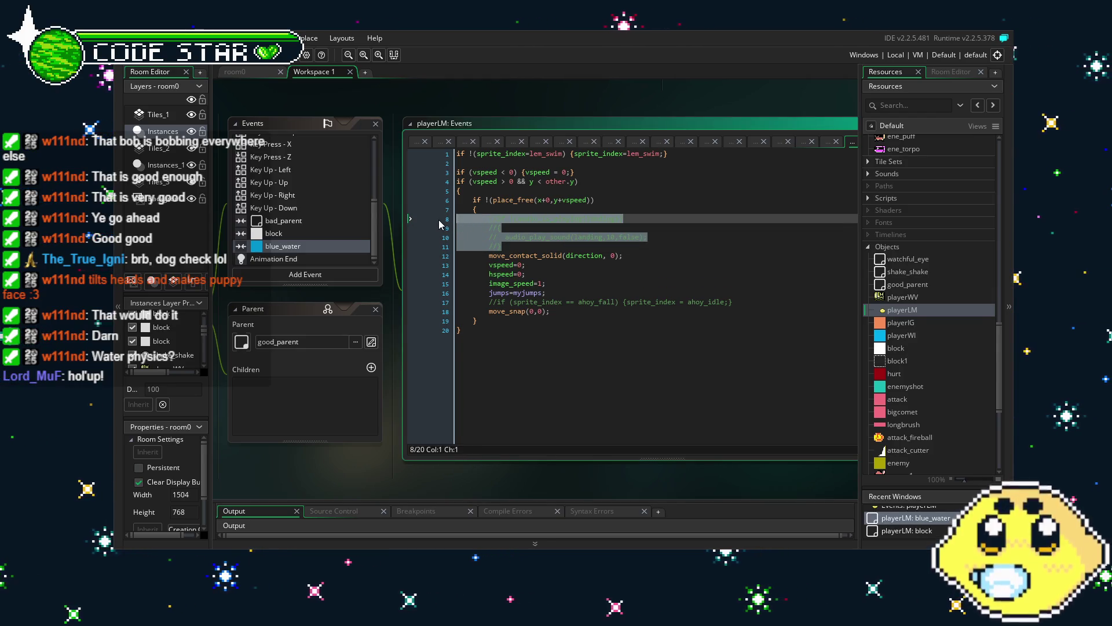
key("BackSpace")
key("BackSpace")
Step: Replace the old commented sprite check on line 13 with the lem_swim check moved from line 1
left_click(589, 279)
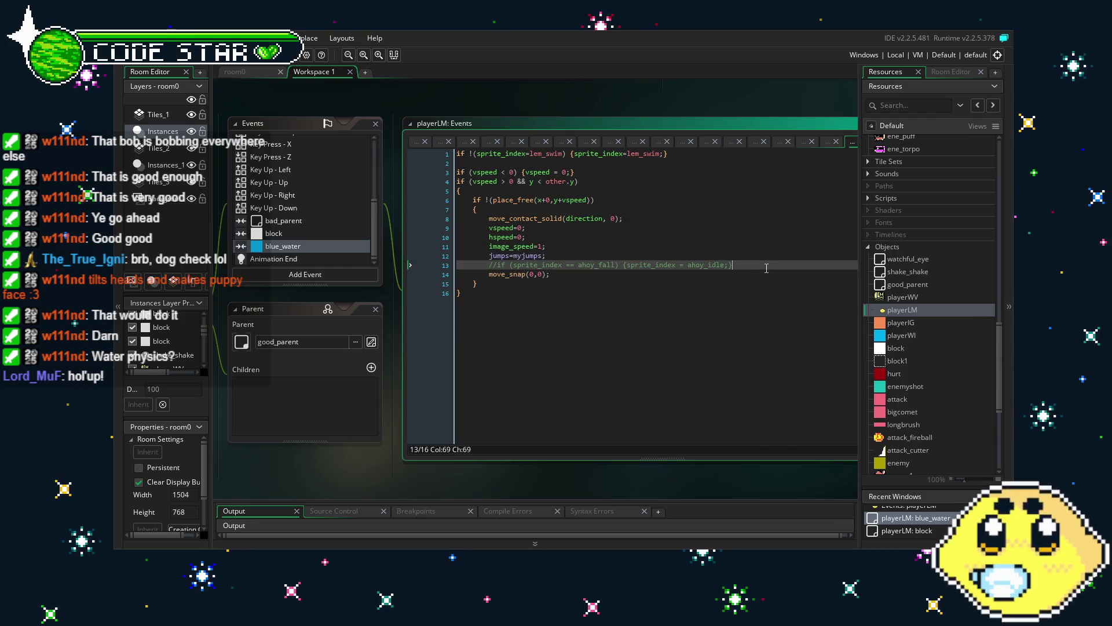
left_click(592, 313)
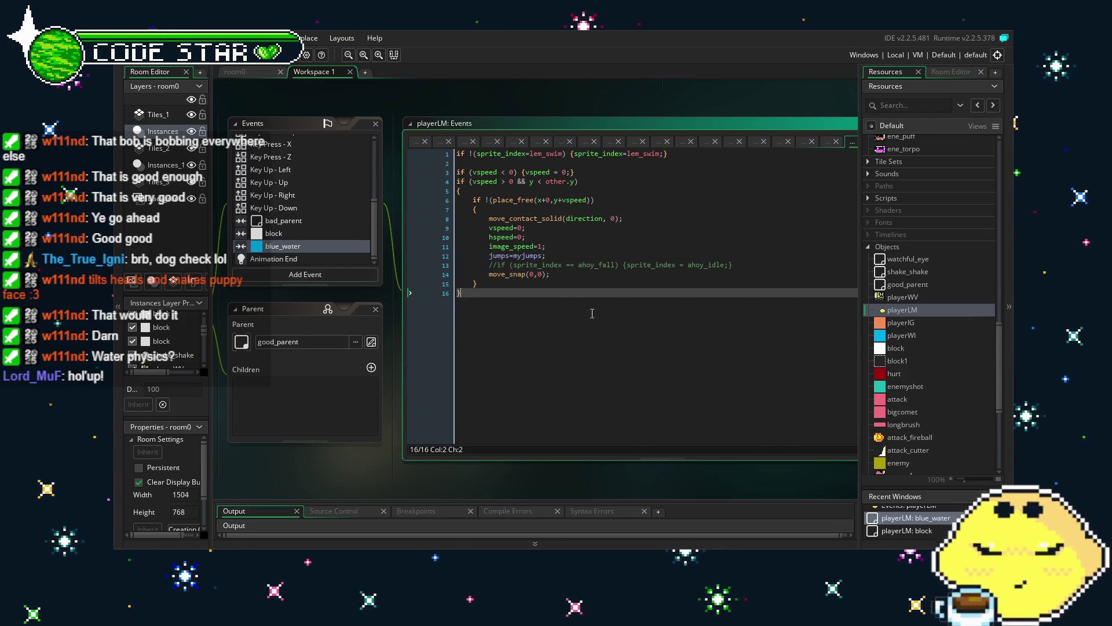
left_click(498, 267)
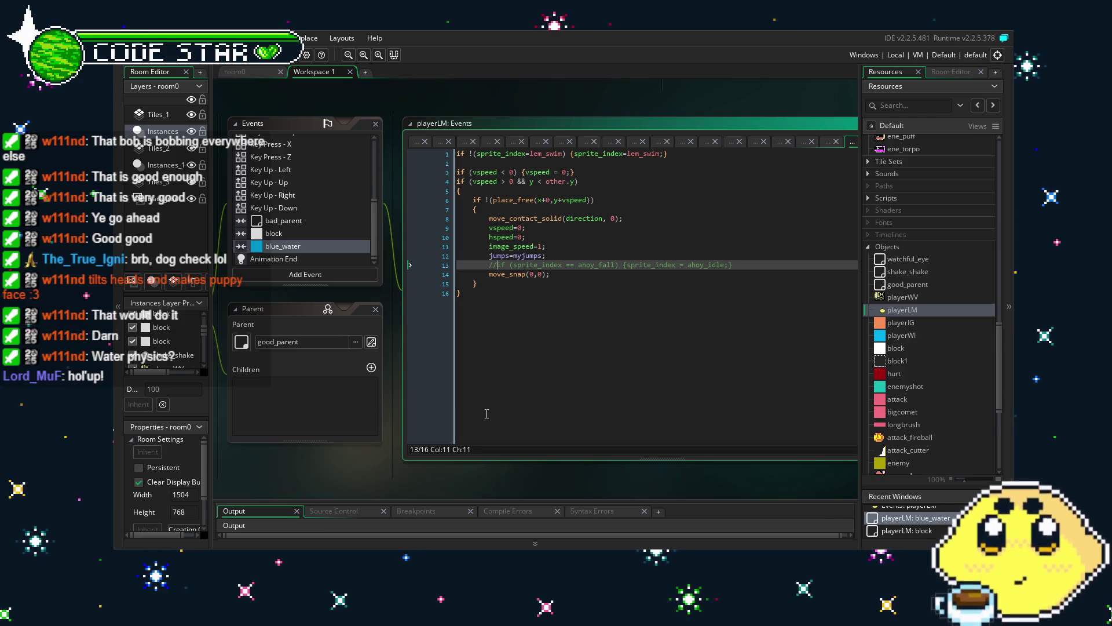
left_click_drag(736, 265, 493, 269)
key("Delete")
left_click_drag(672, 155, 457, 155)
key("ctrl+x")
left_click(612, 265)
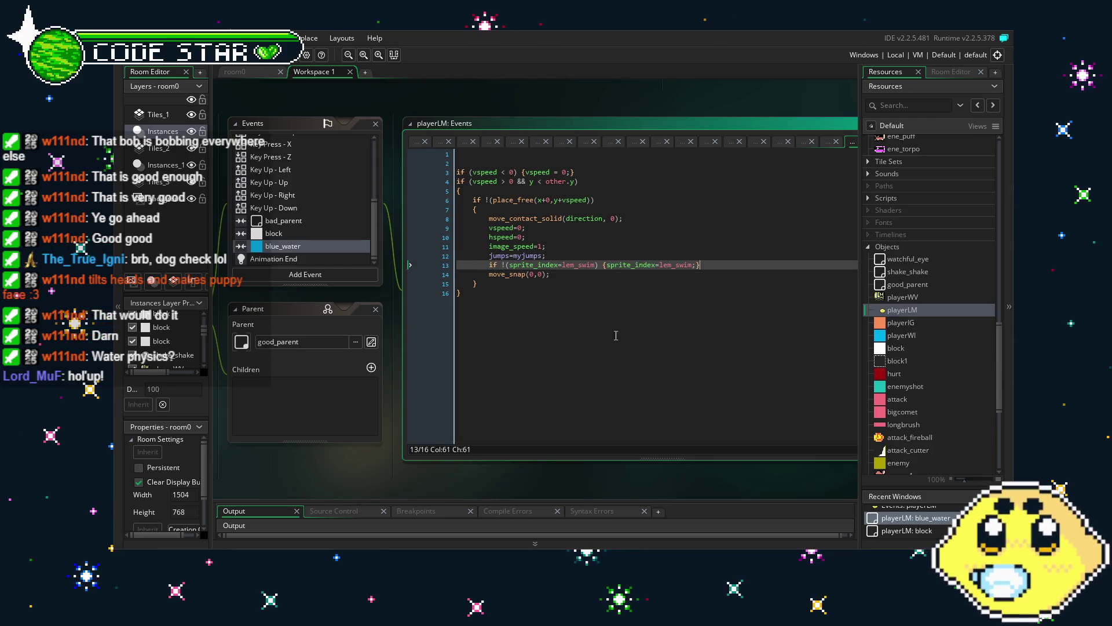
key("ctrl+v")
Step: Remove the empty lines at the top of the code and build and run the game
left_click(615, 339)
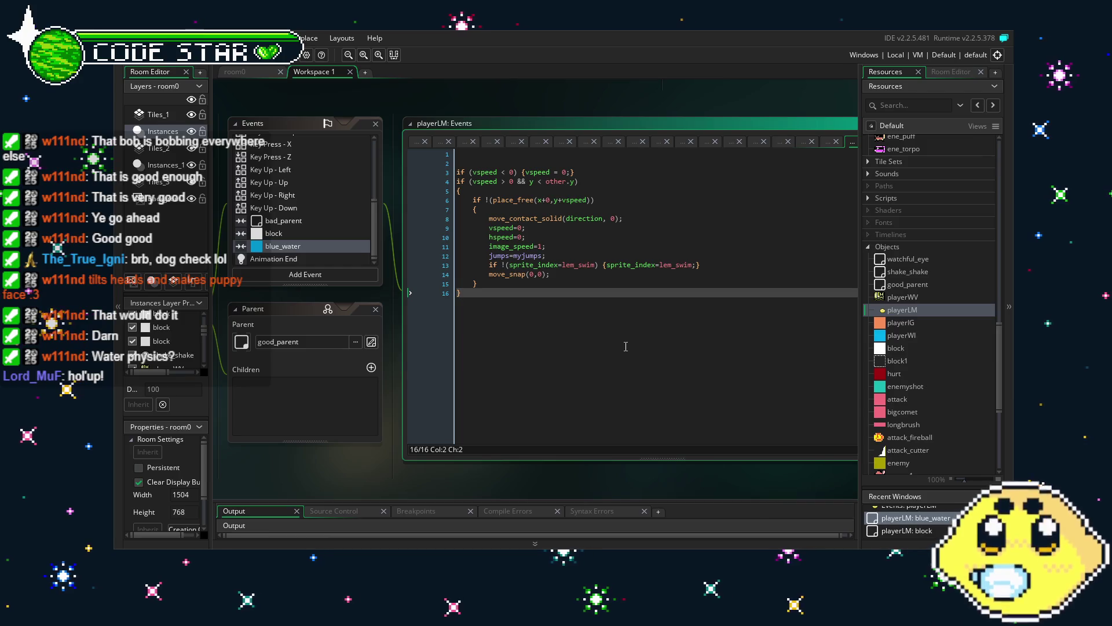
left_click(458, 168)
key("BackSpace")
key("BackSpace")
left_click(646, 376)
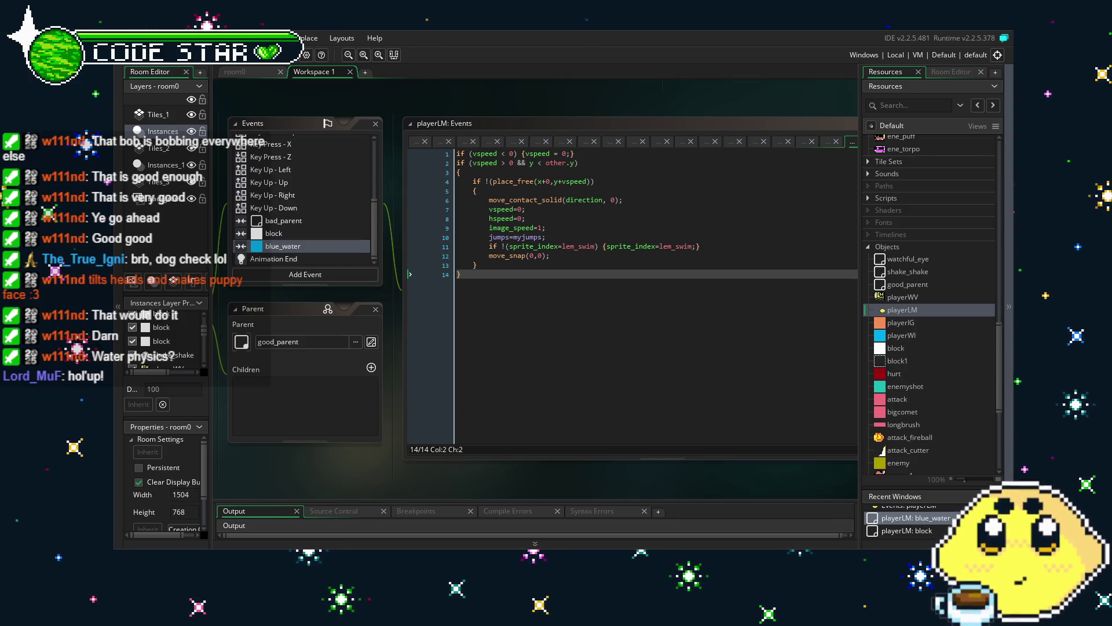
key("F5")
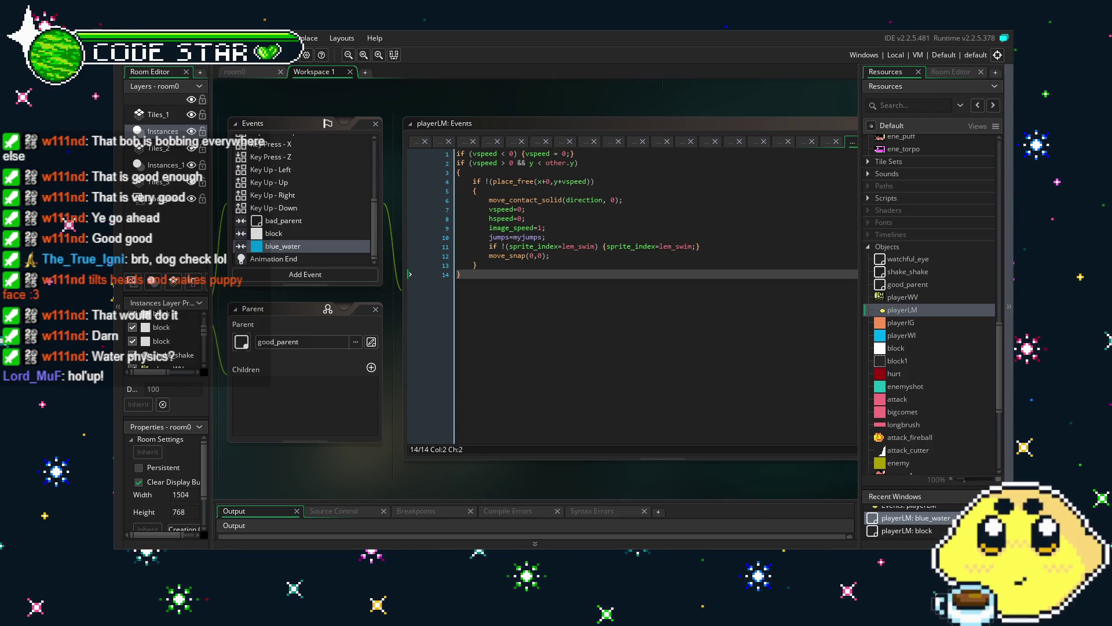
Step: Playtest by running and jumping the player right up the brick staircase and off the building, then quit with Escape
key("Left")
key("Right")
key("z")
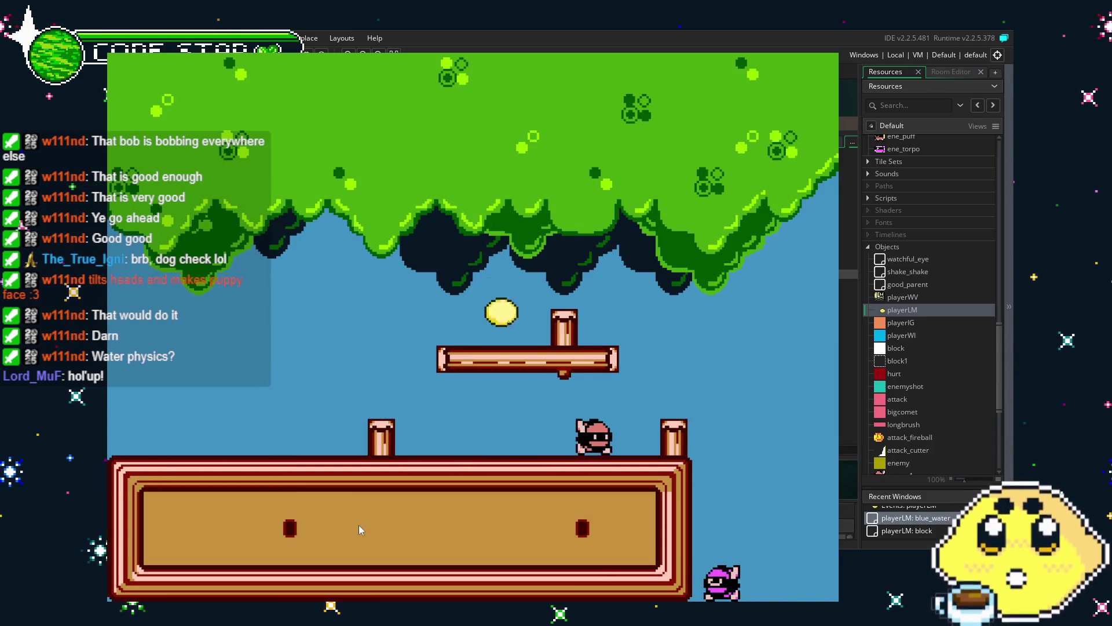
key("Right")
key("Right")
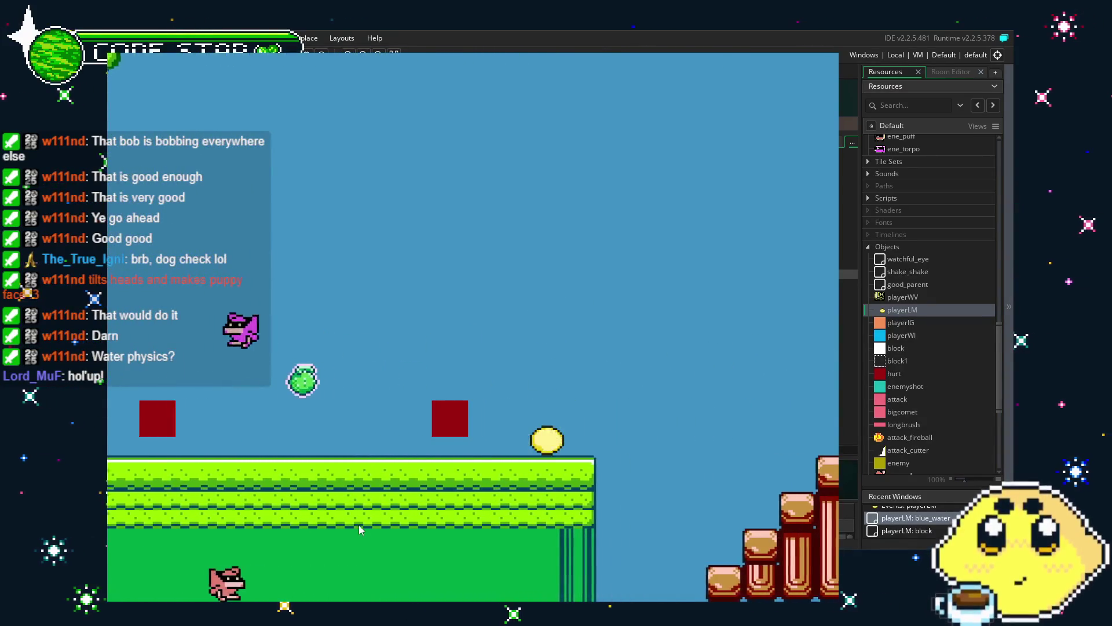
key("Right")
key("z")
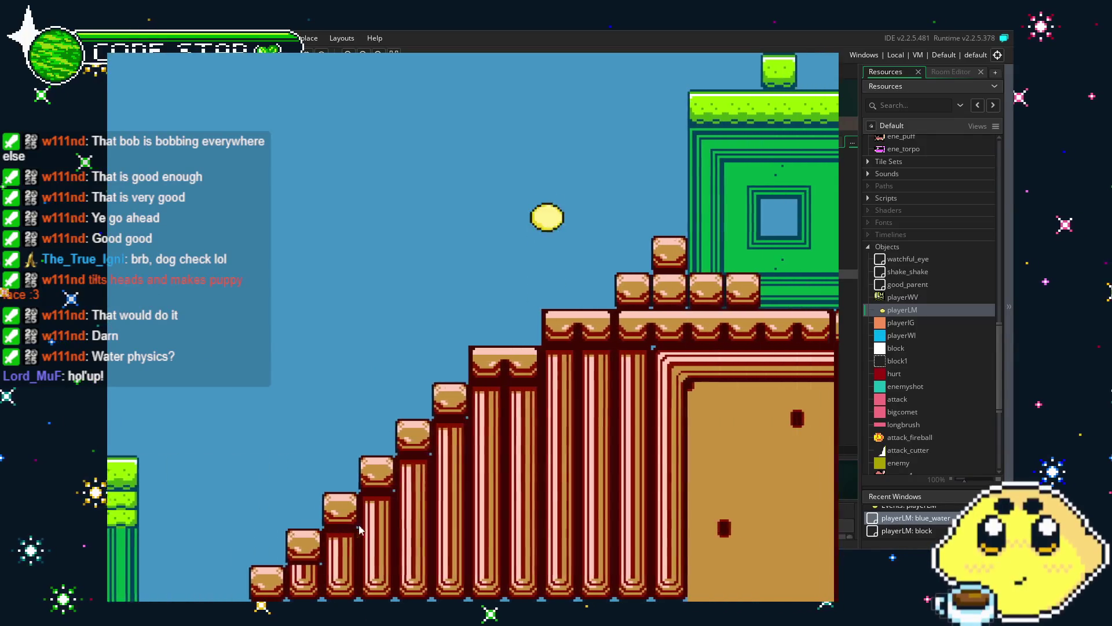
key("Right")
key("z")
key("z")
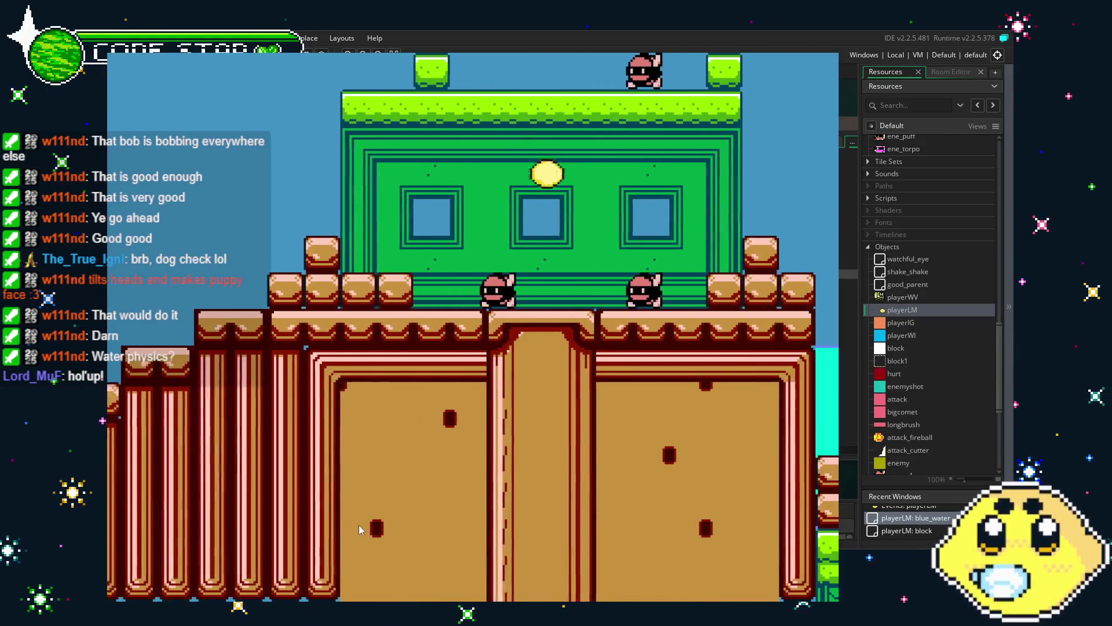
key("Right")
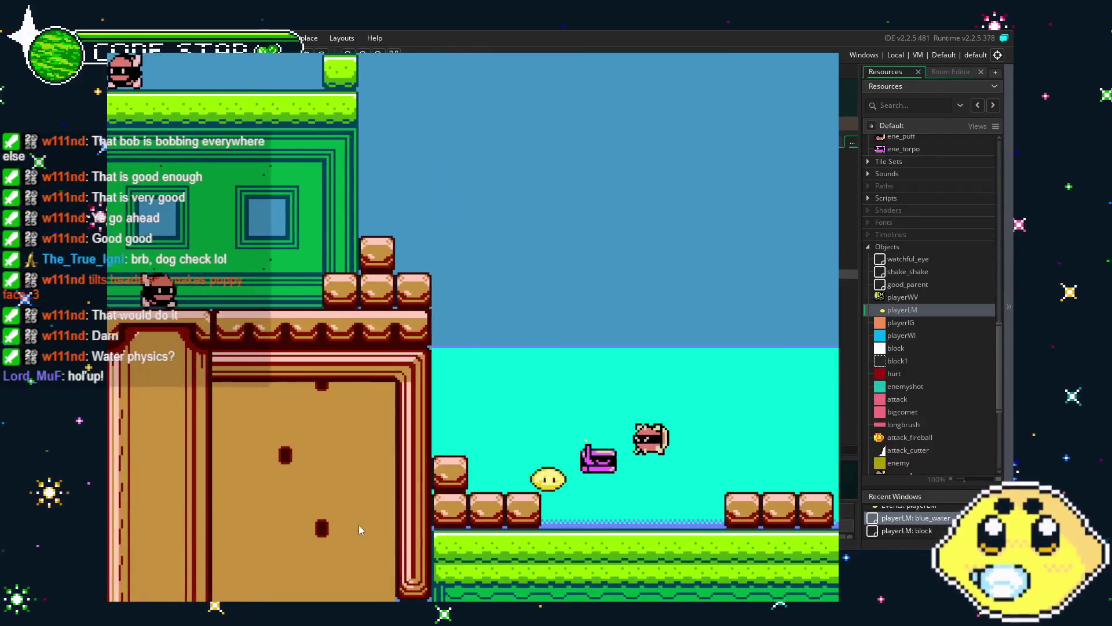
key("Left")
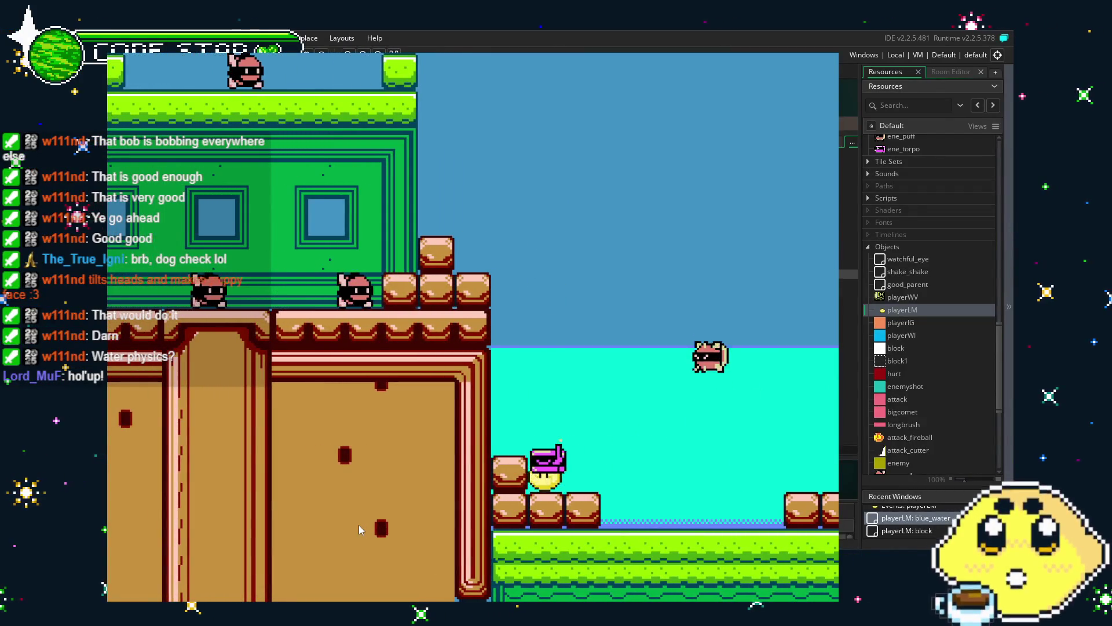
key("Escape")
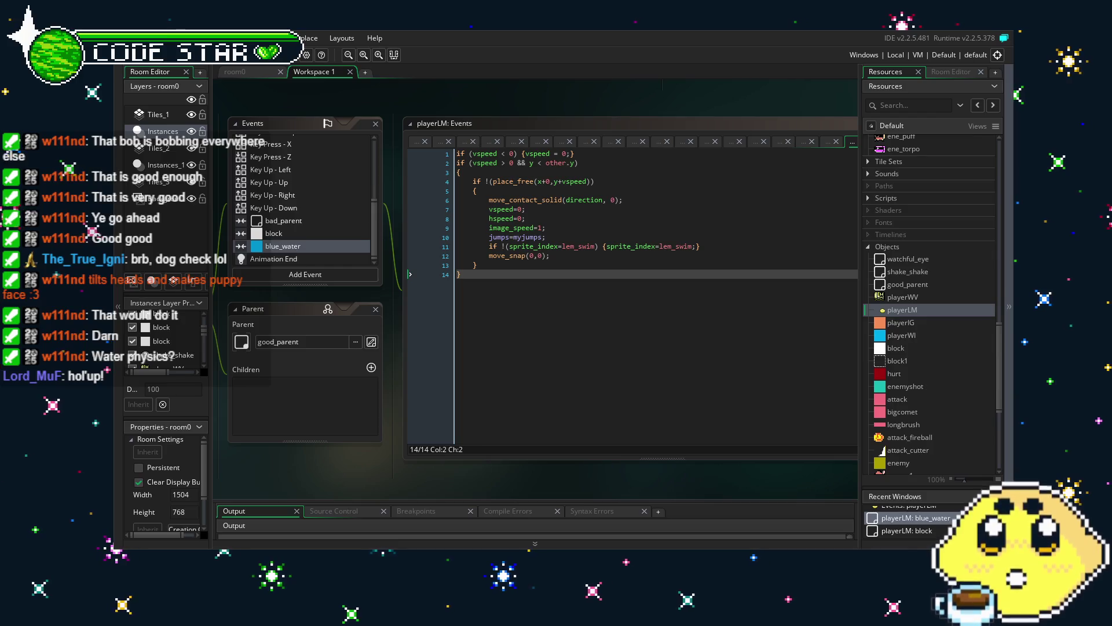
Step: Change move_contact_solid to move_contact_all on line 6 of the blue_water collision code
left_click(504, 302)
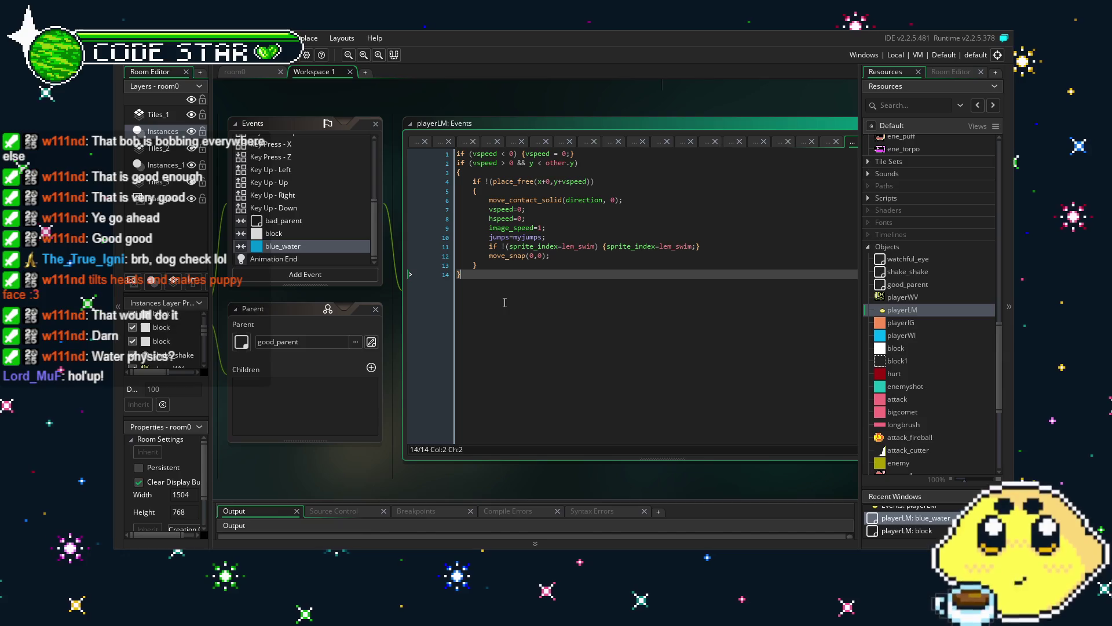
left_click(562, 200)
key("BackSpace")
key("BackSpace")
key("BackSpace")
type("all")
left_click(575, 280)
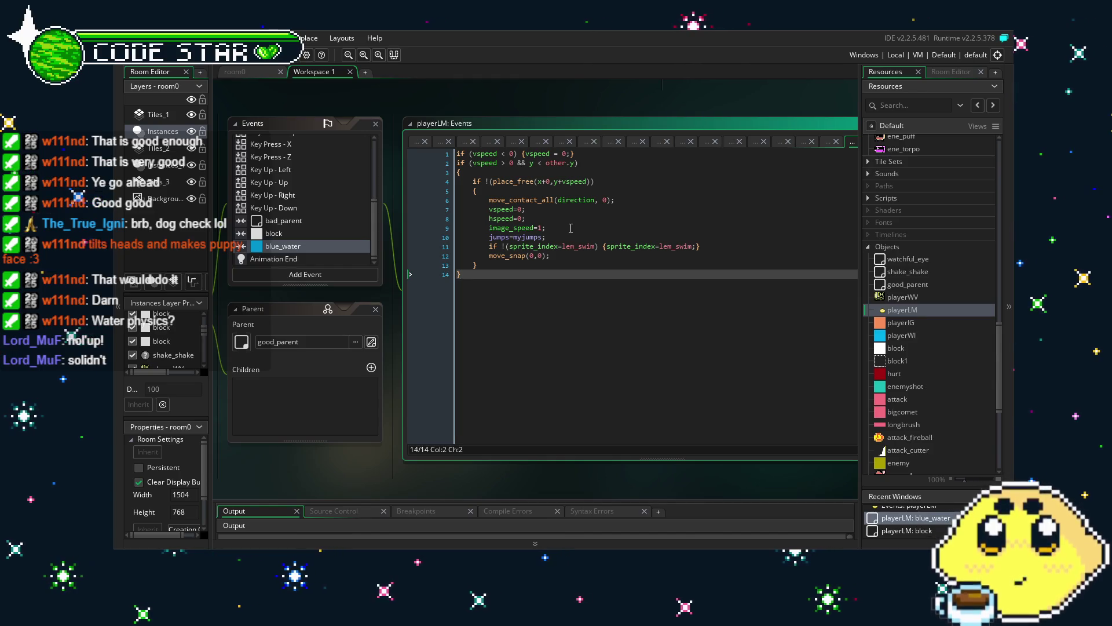
left_click(559, 225)
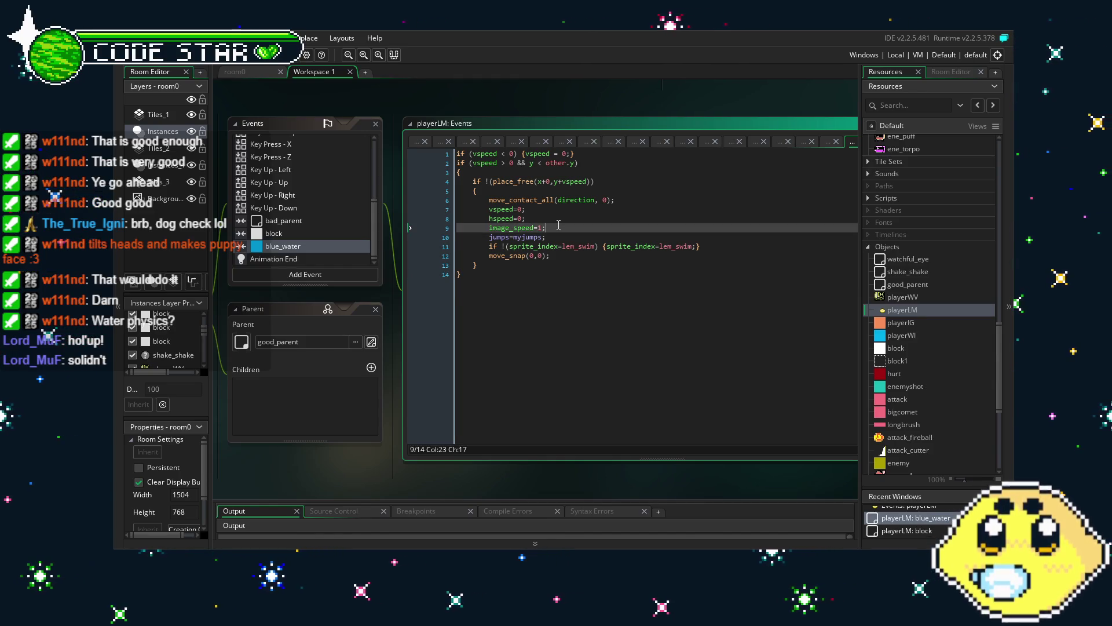
left_click(553, 220)
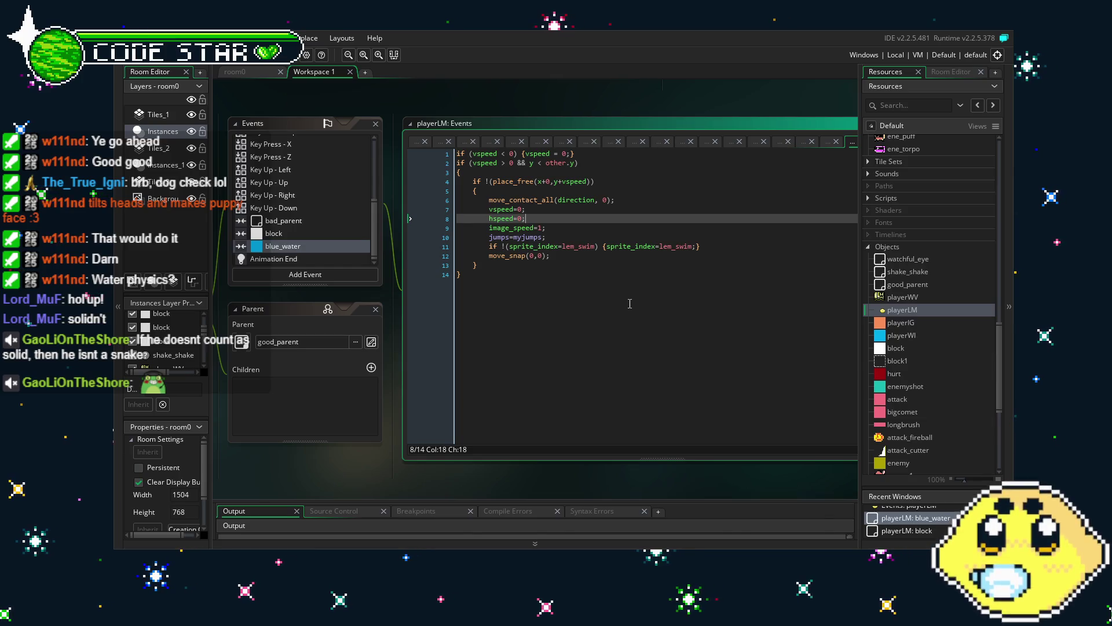
scroll(357, 223, "up", 5)
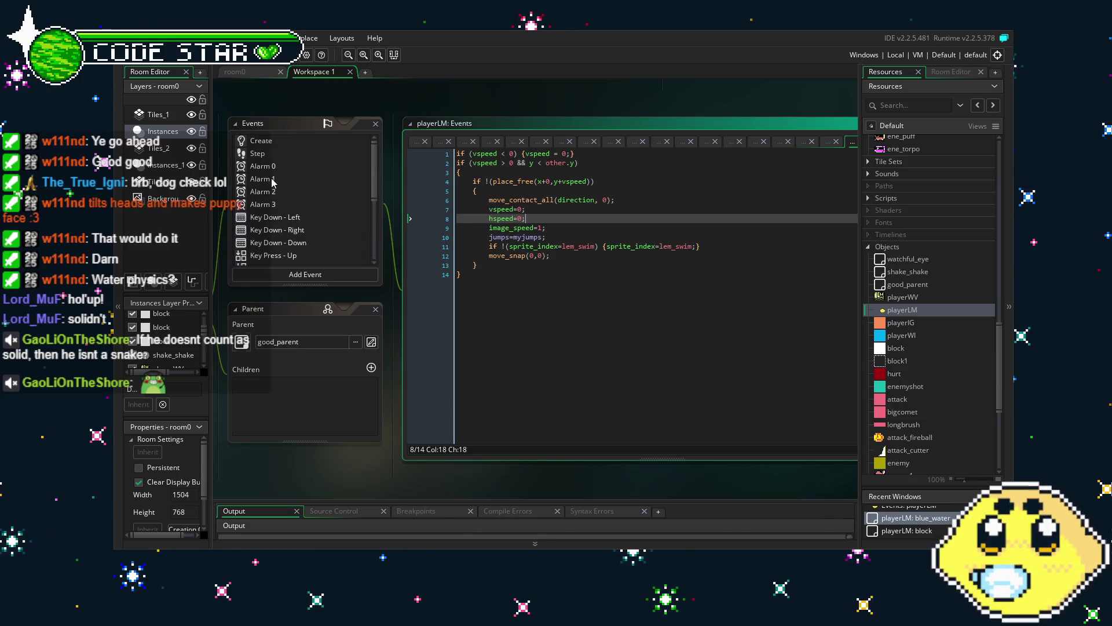
Step: Open playerLM's Step event and scroll through its chr_gravity code
left_click(274, 154)
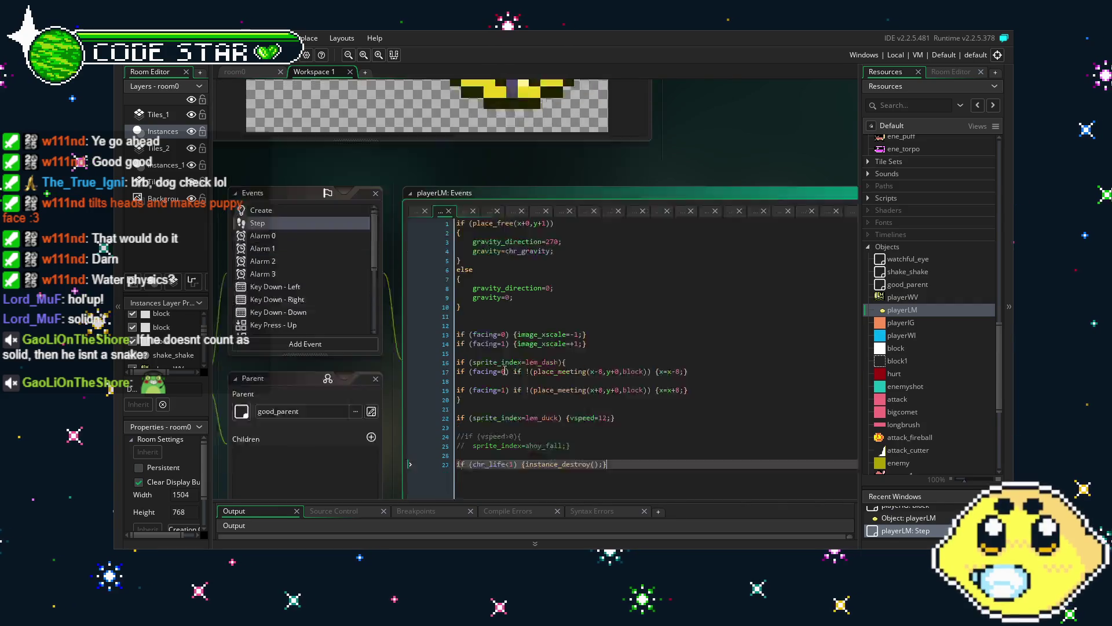
scroll(504, 369, "up", 1)
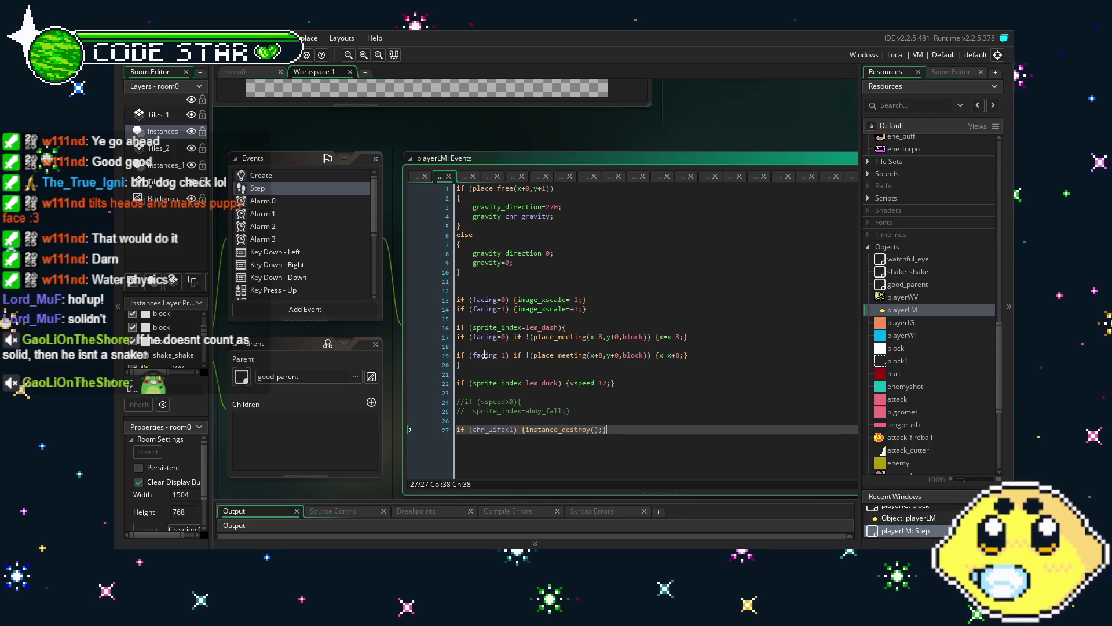
scroll(314, 277, "down", 5)
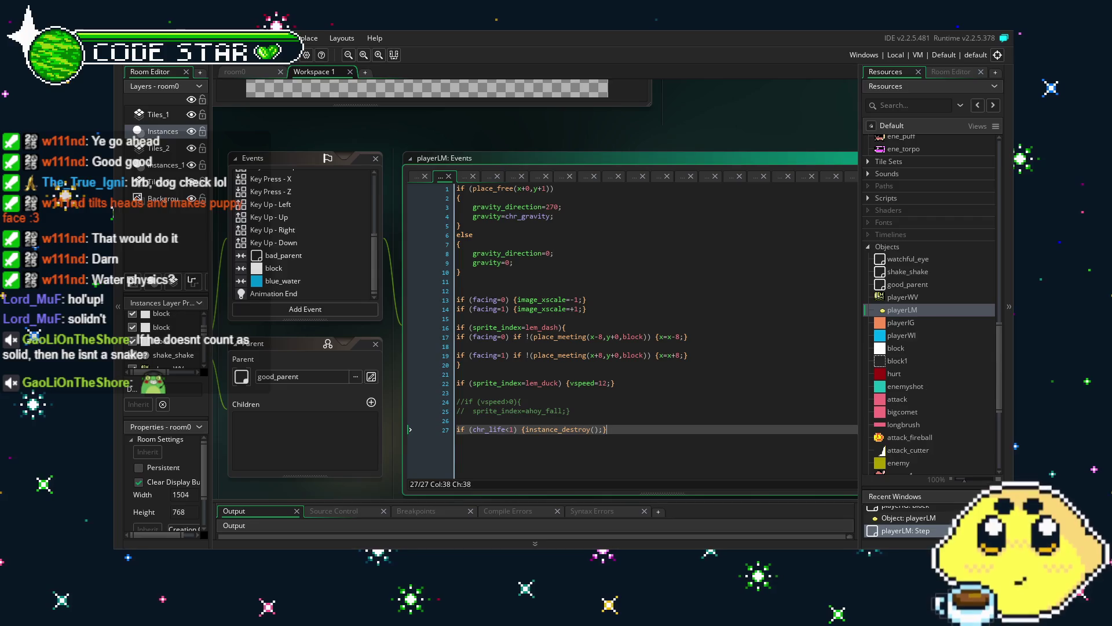
key("F5")
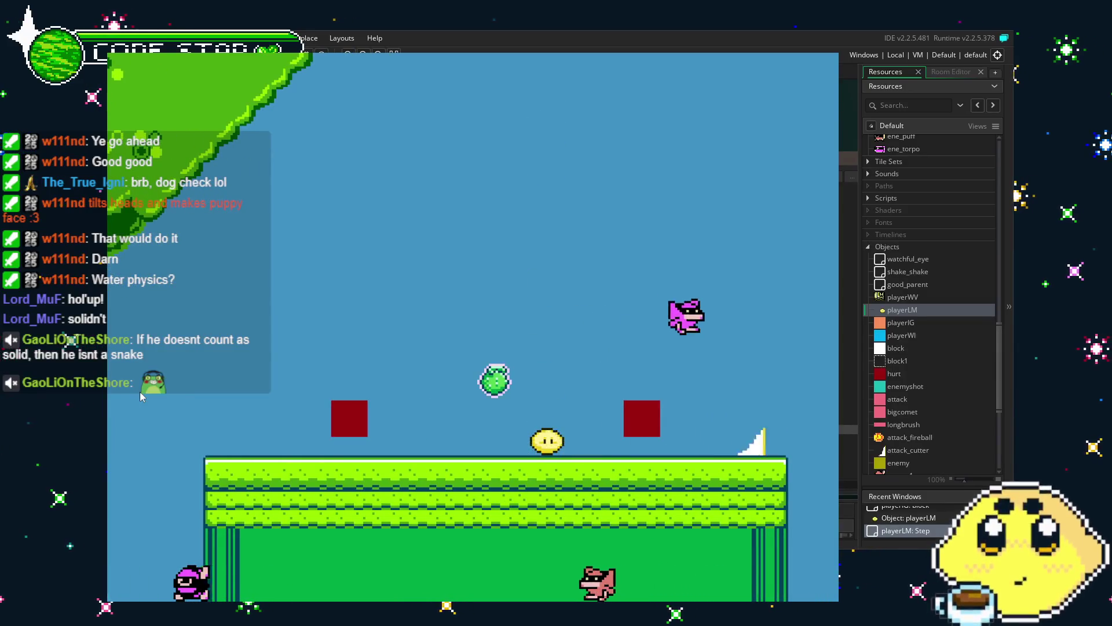
key("Right")
key("Right")
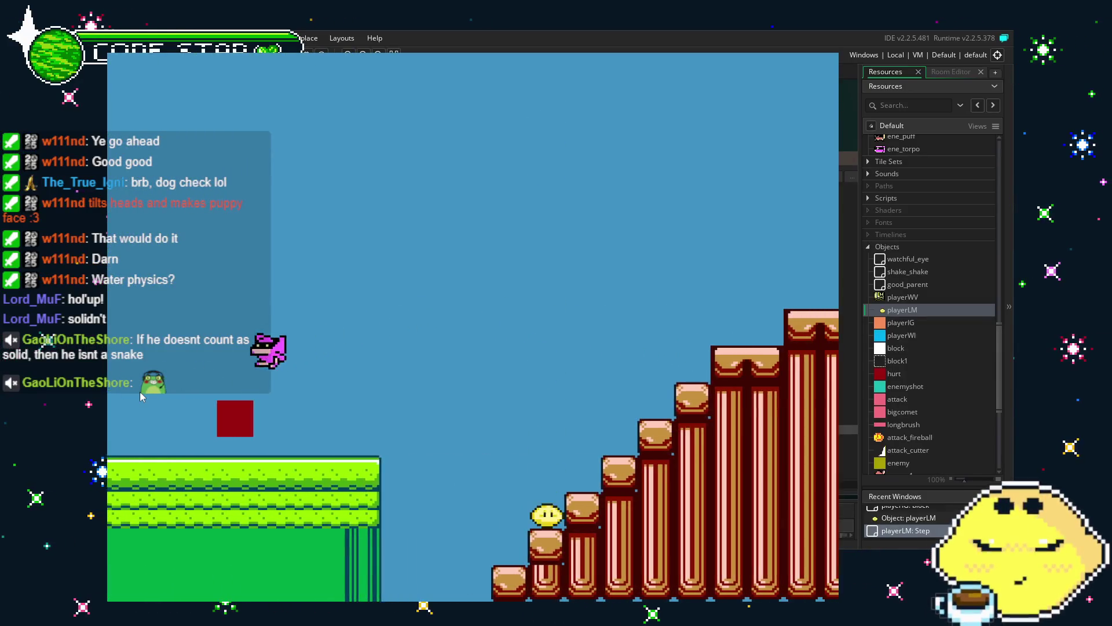
key("Right")
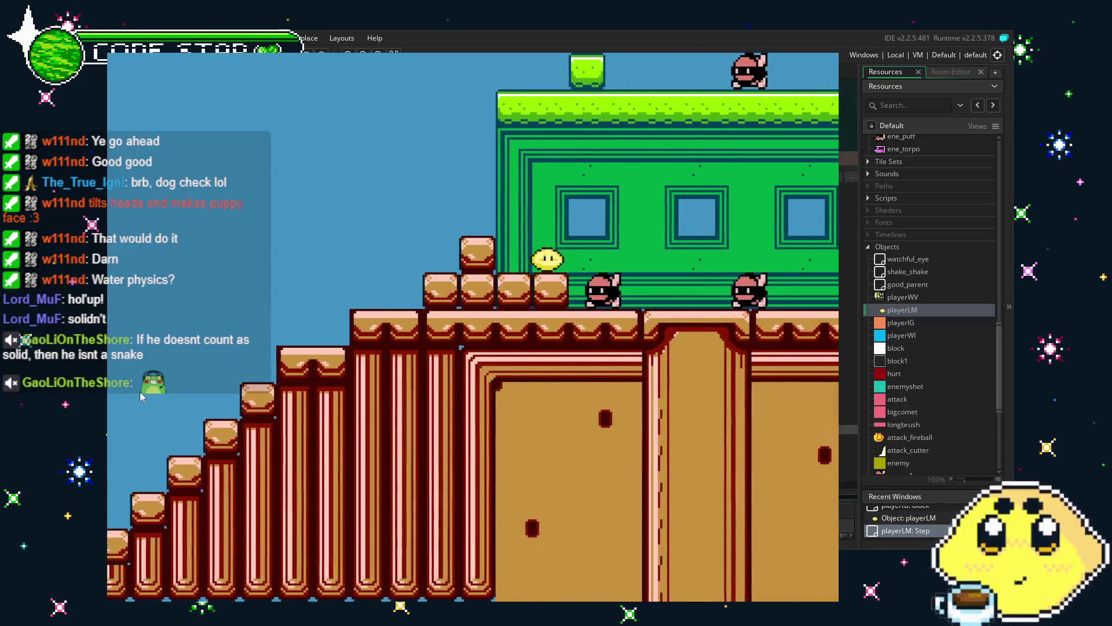
key("Right")
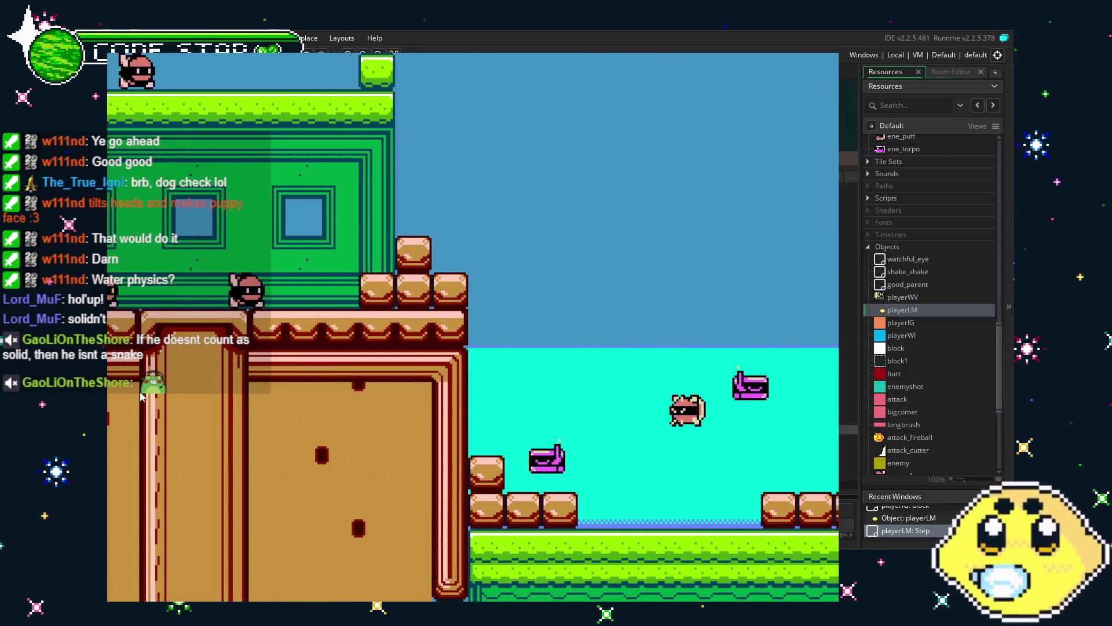
key("Left")
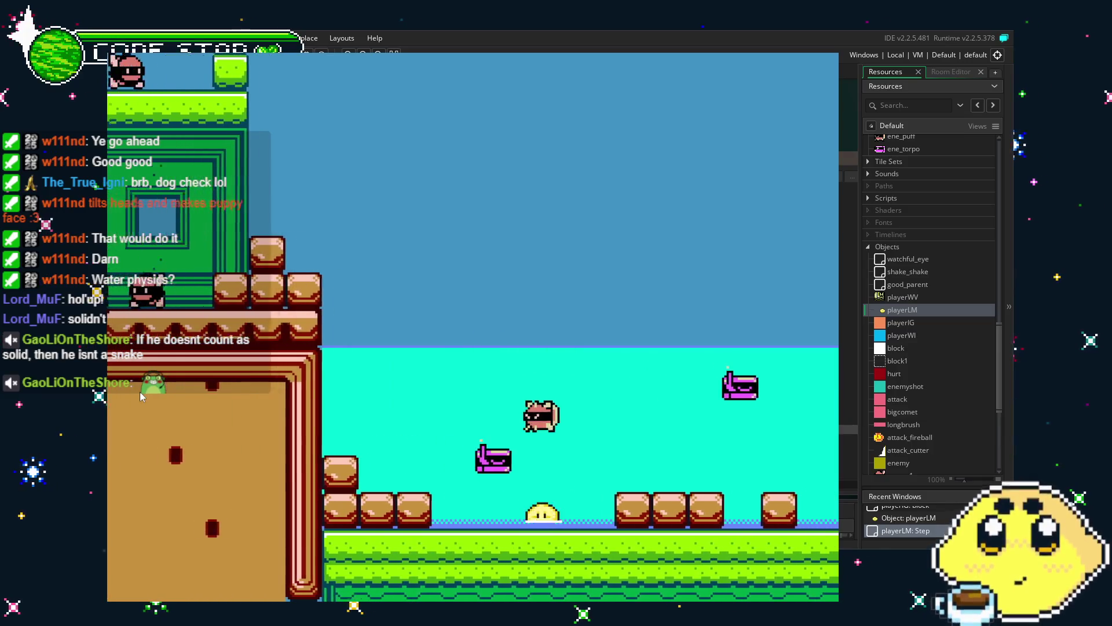
key("Right")
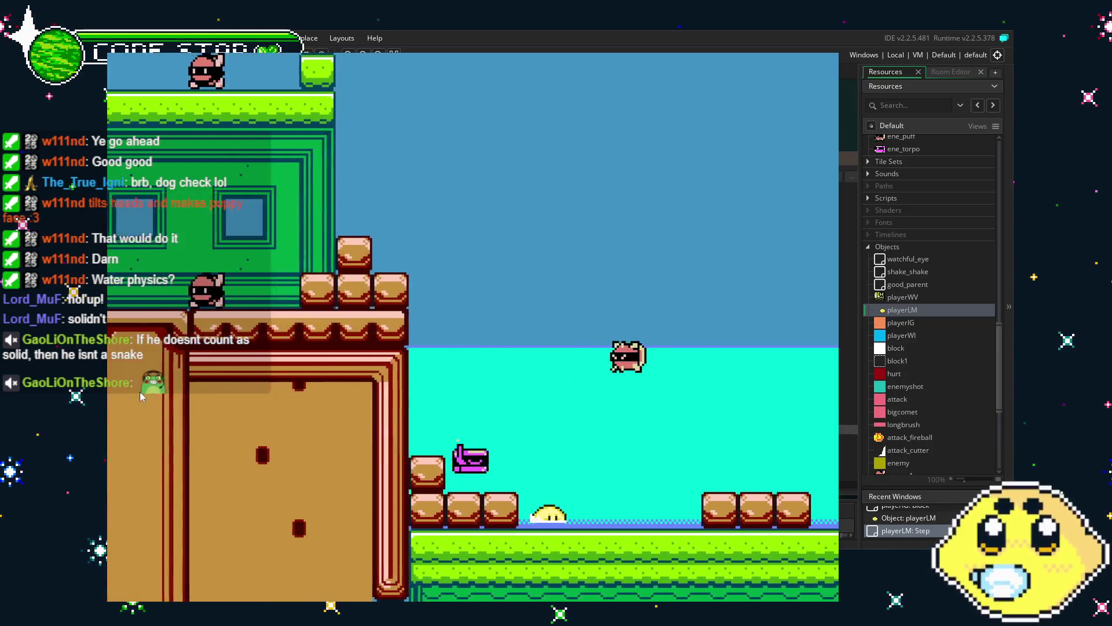
key("Right")
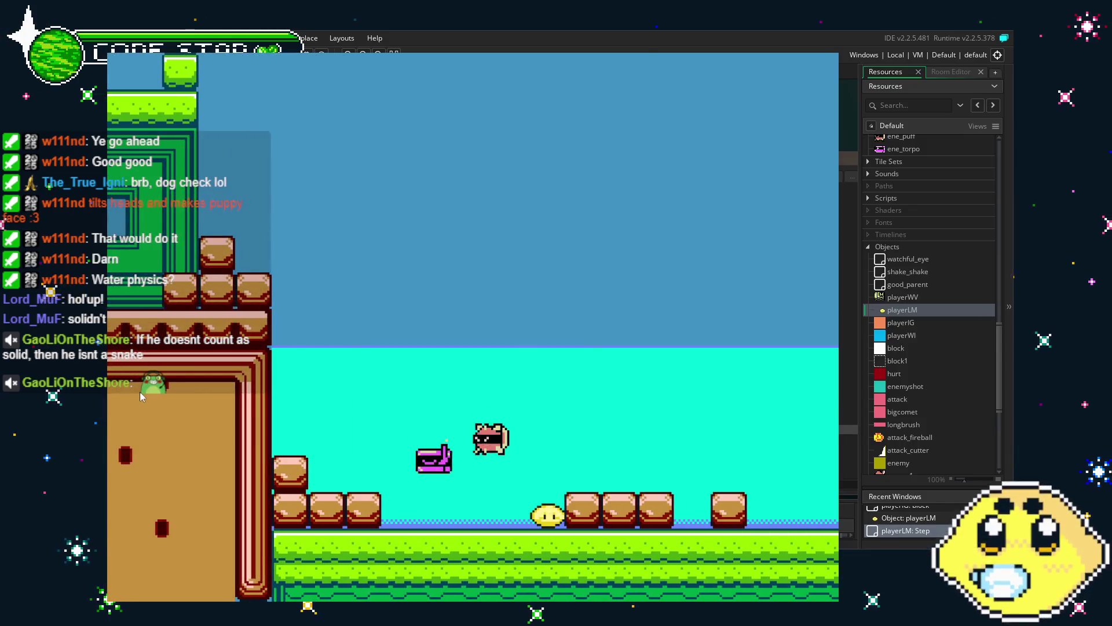
key("Escape")
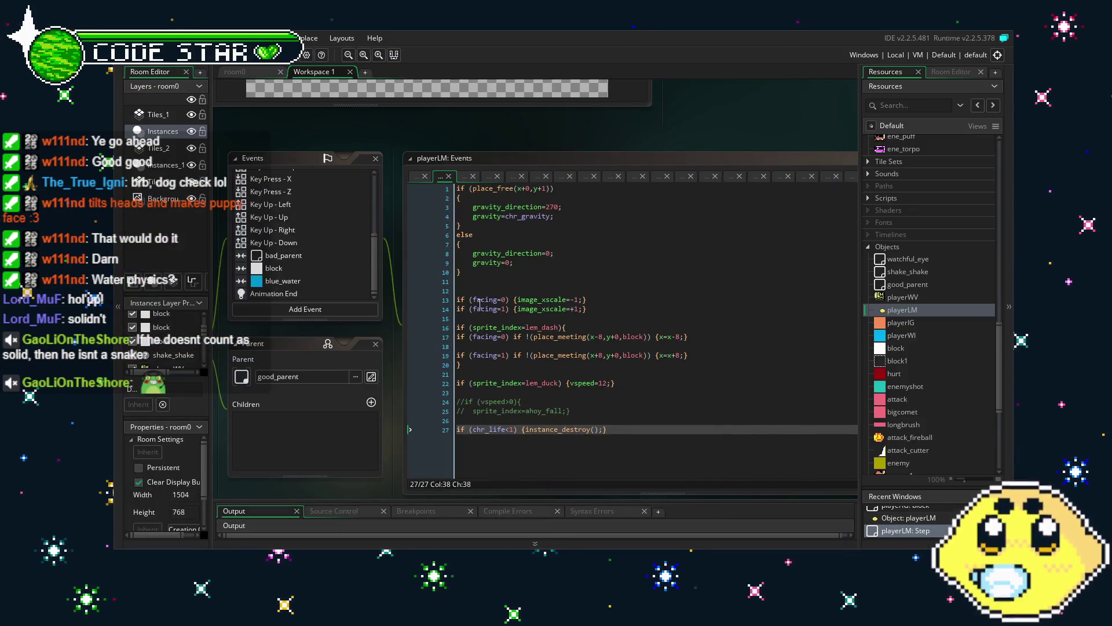
Step: Add a gravity=0; line after hspeed=0; in the blue_water collision code and run the game
left_click(287, 282)
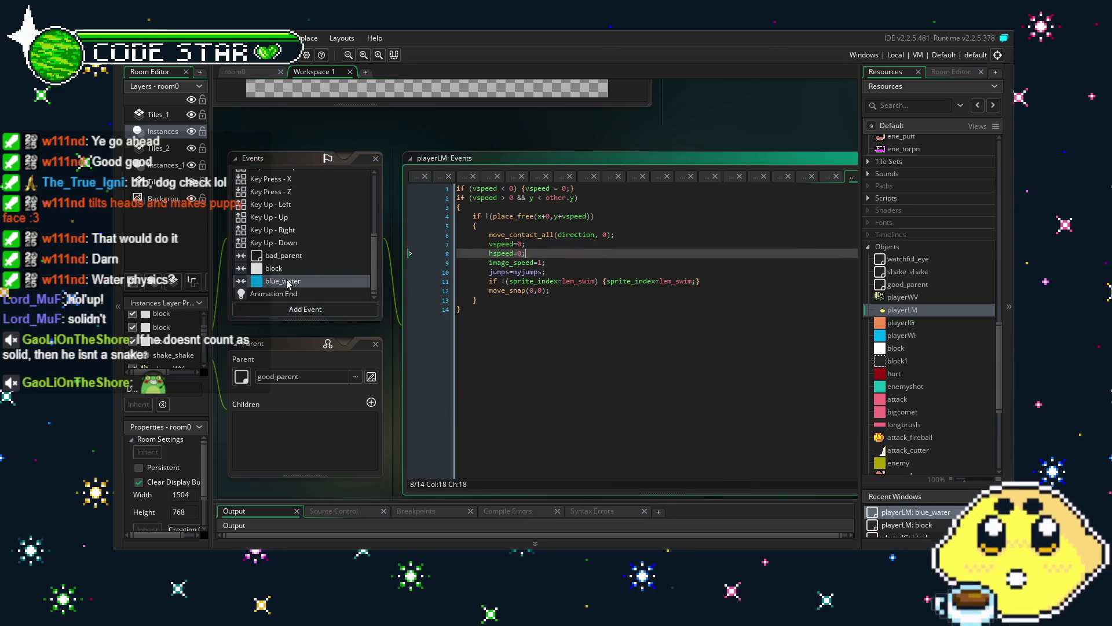
left_click(596, 264)
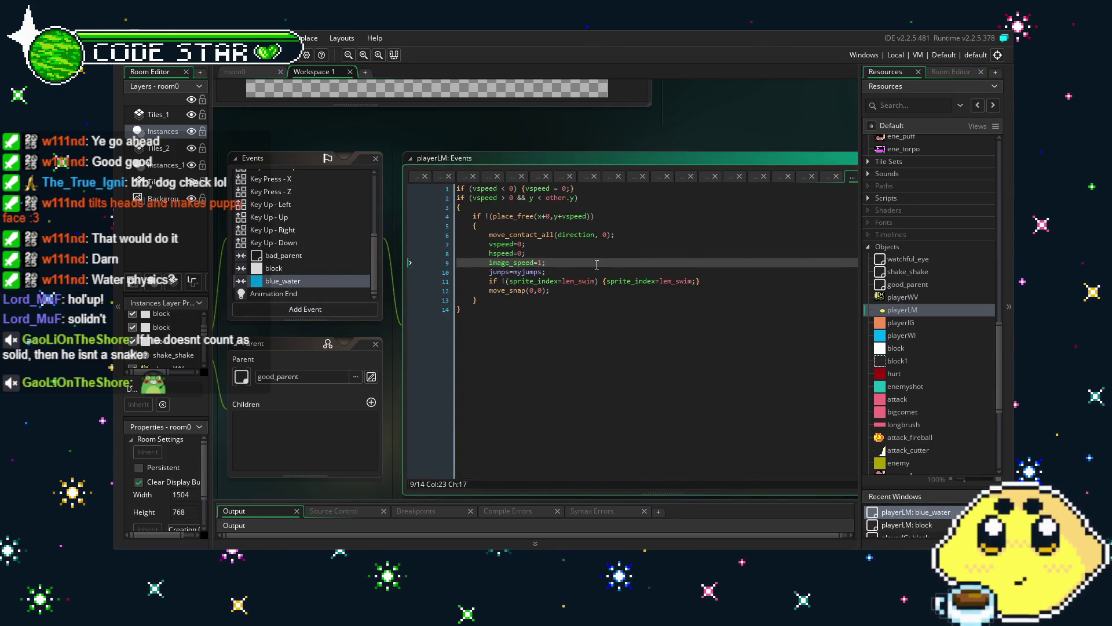
left_click(624, 234)
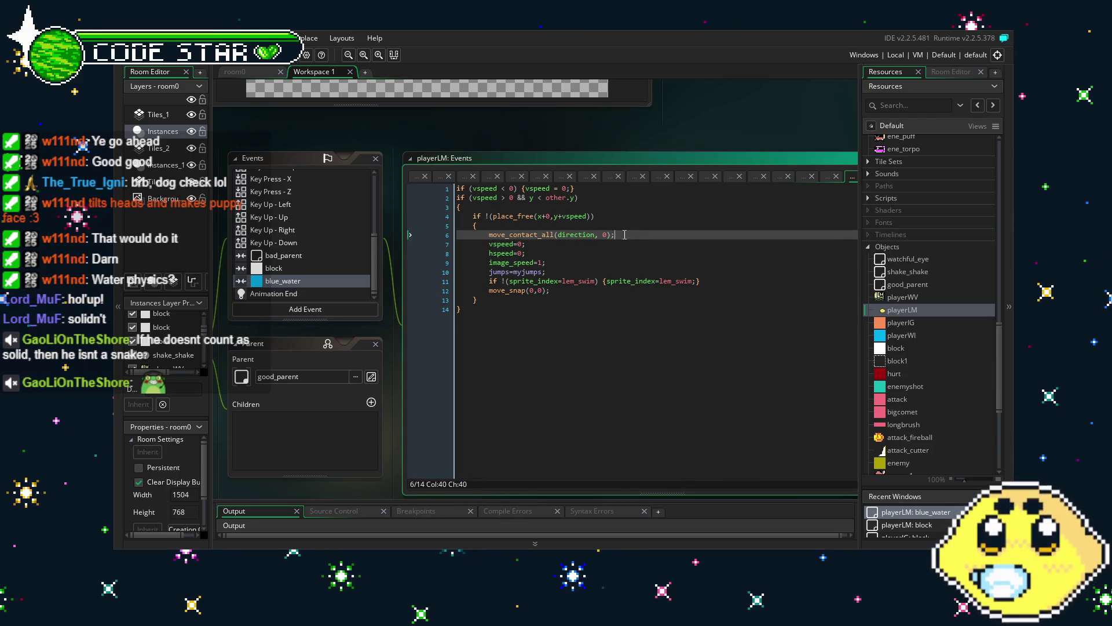
left_click(549, 252)
key("Return")
type("ga")
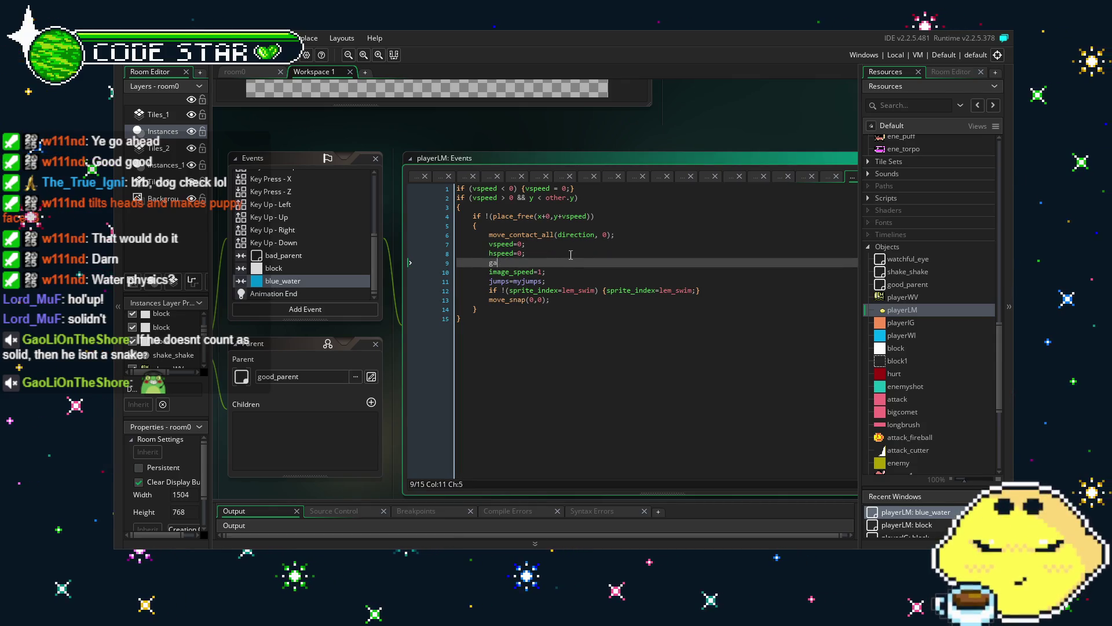
type(";")
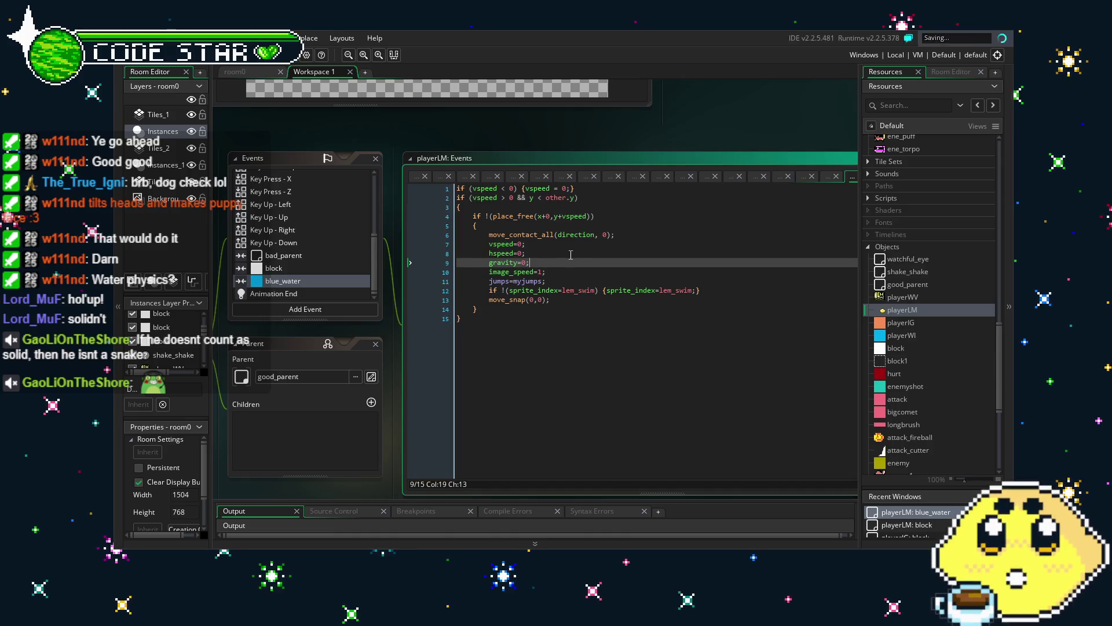
left_click(251, 58)
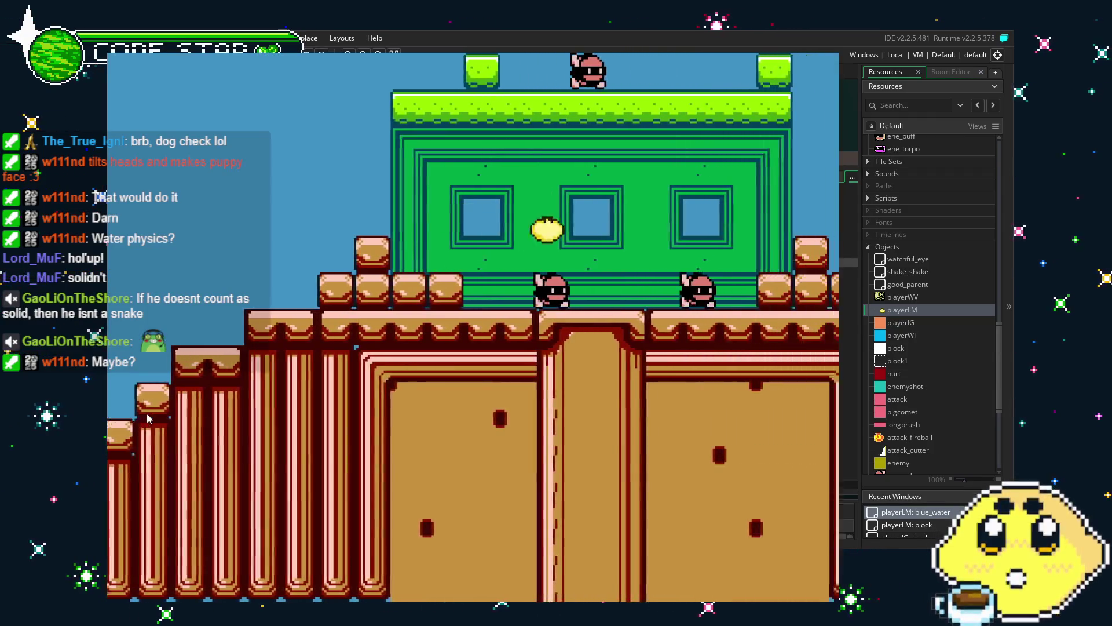
Step: Walk the player right into the water, then close the test game
key("Right")
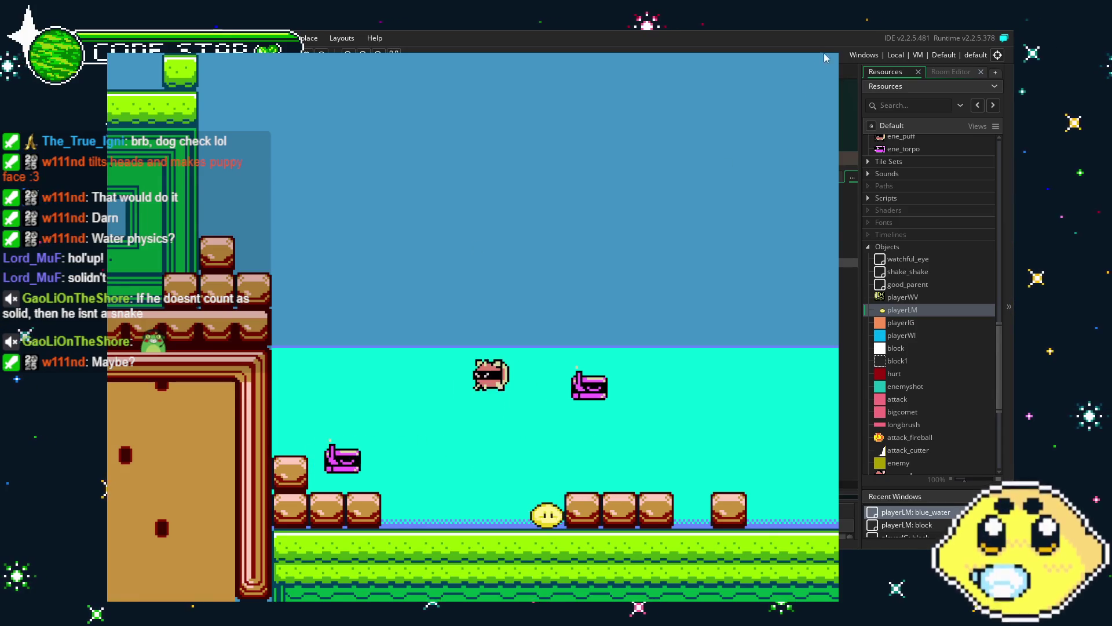
key("Escape")
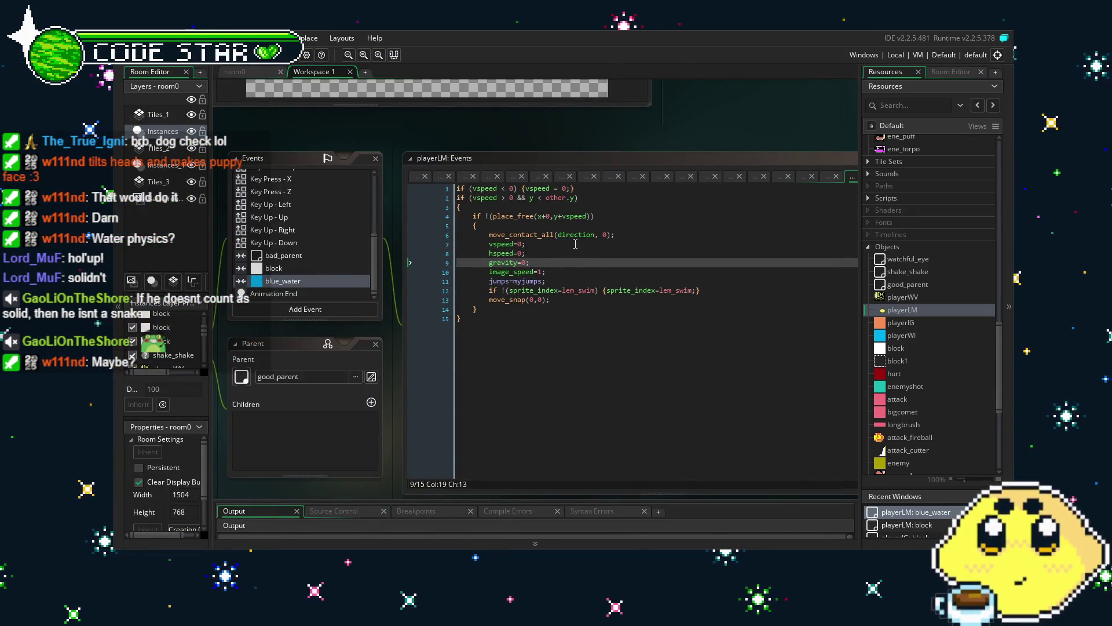
Step: Replace the whole blue_water collision code with just gravity=0; and build and run with F5
left_click(421, 262)
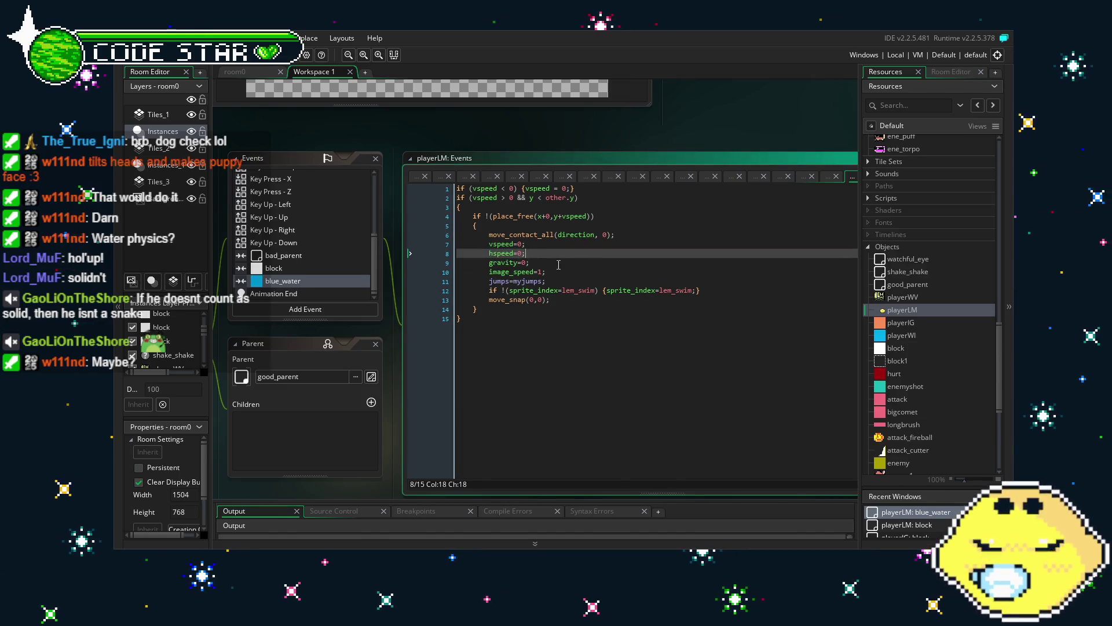
key("Delete")
left_click(539, 386)
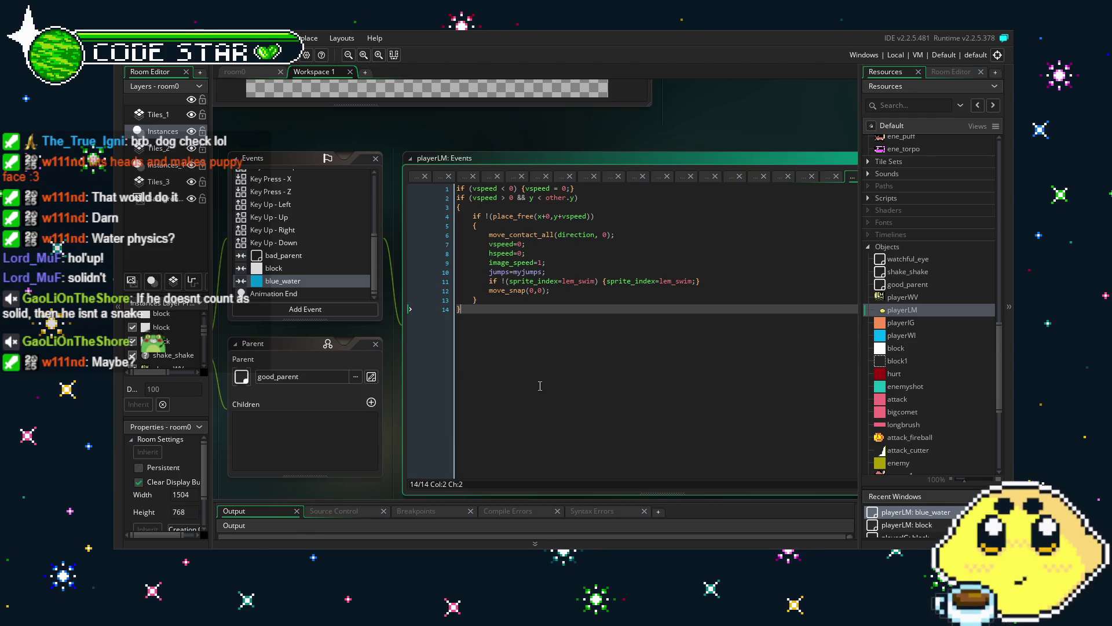
key("ctrl+a")
key("BackSpace")
type("gravity=0;")
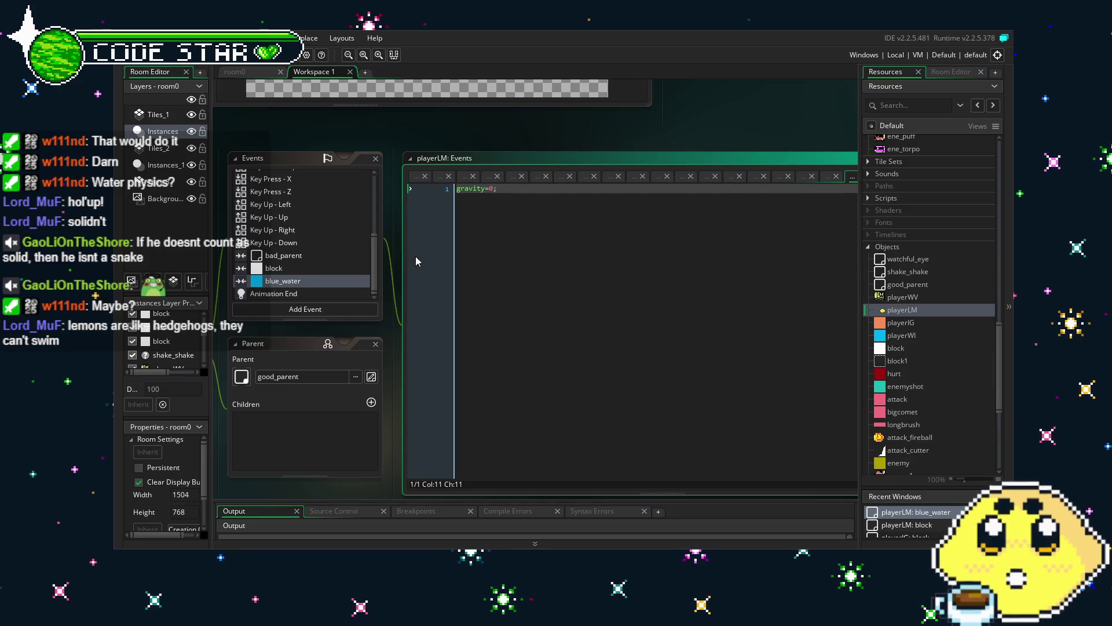
key("F5")
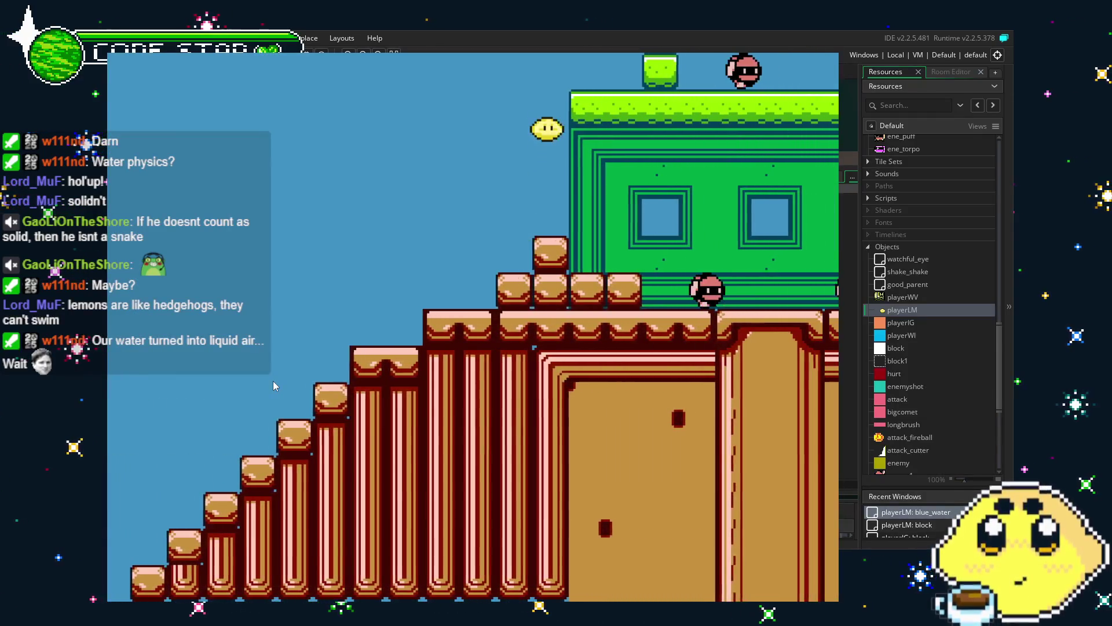
Step: Walk the lemon right off the ledge into the water and across it, then close the game
key("Right")
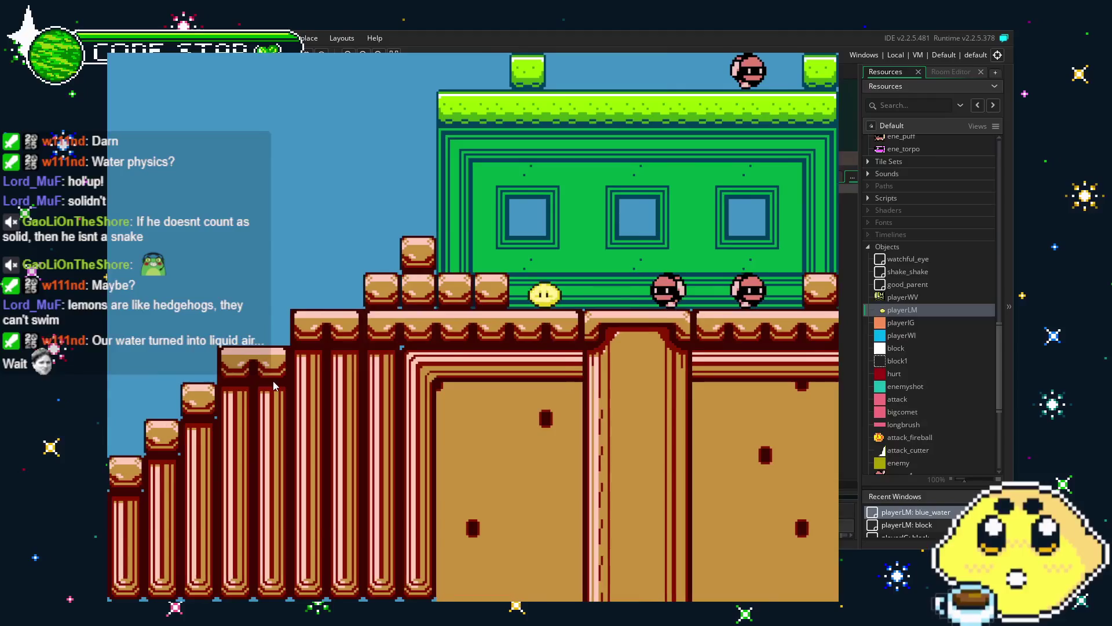
key("Right")
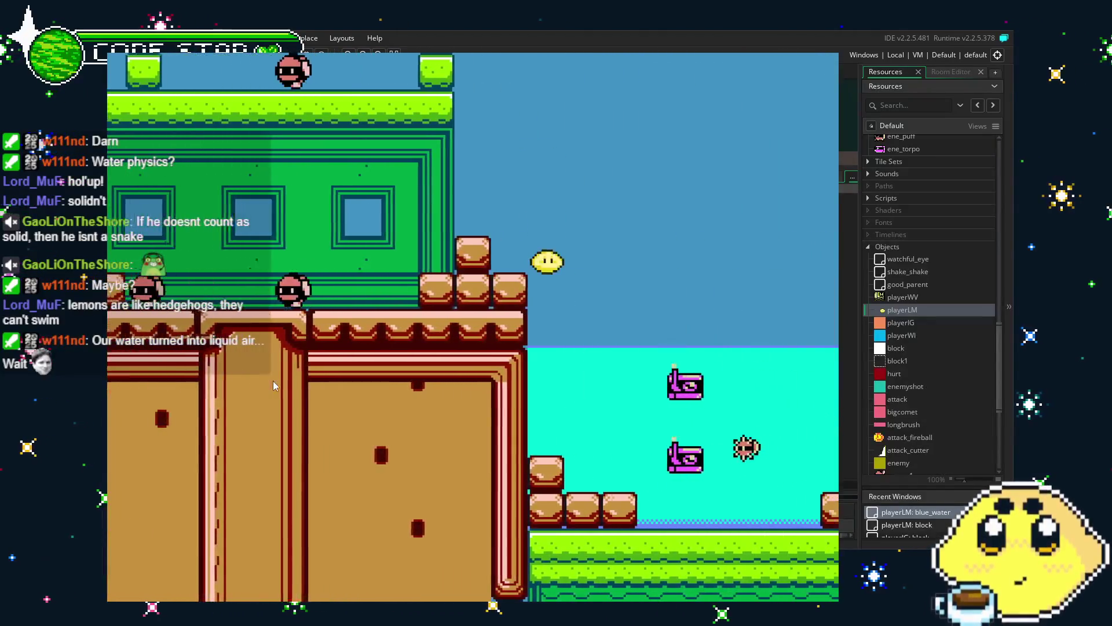
key("Right")
key("Right")
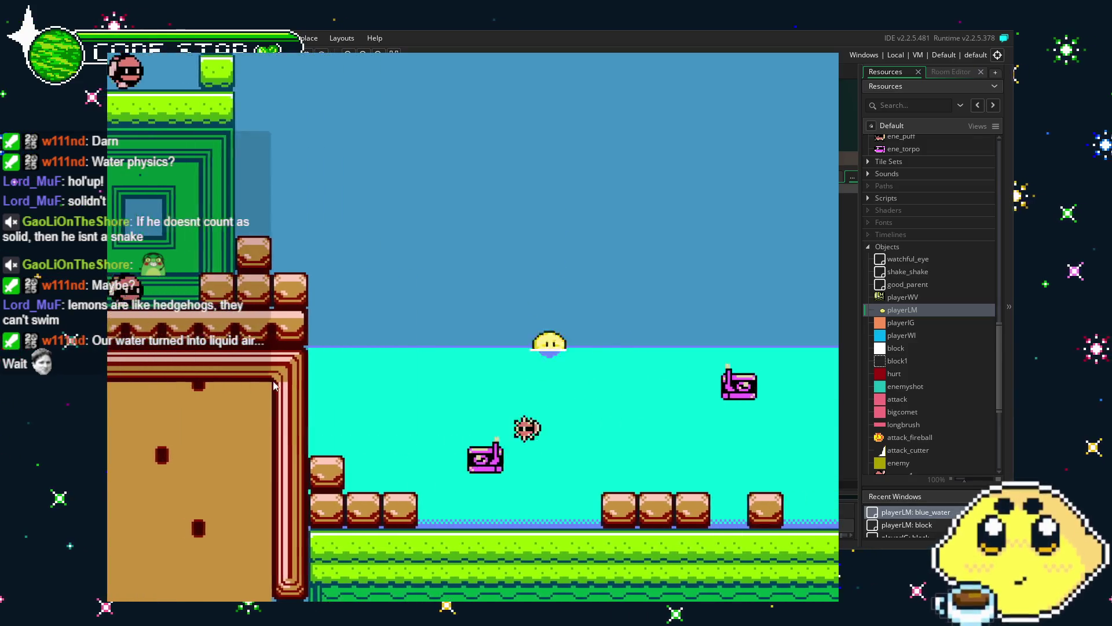
key("Right")
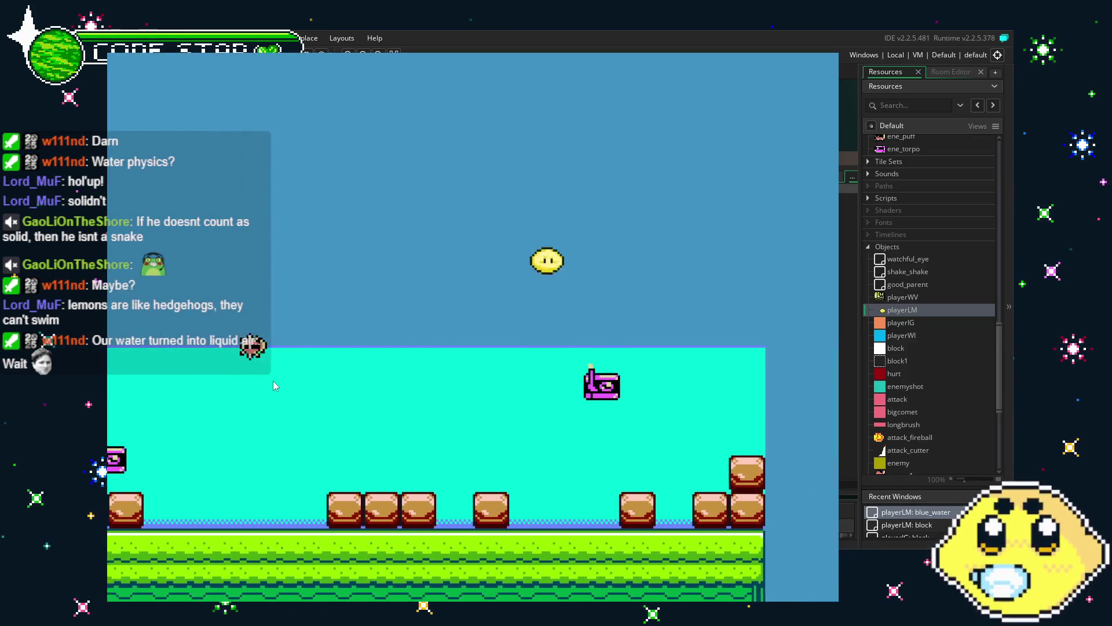
key("Left")
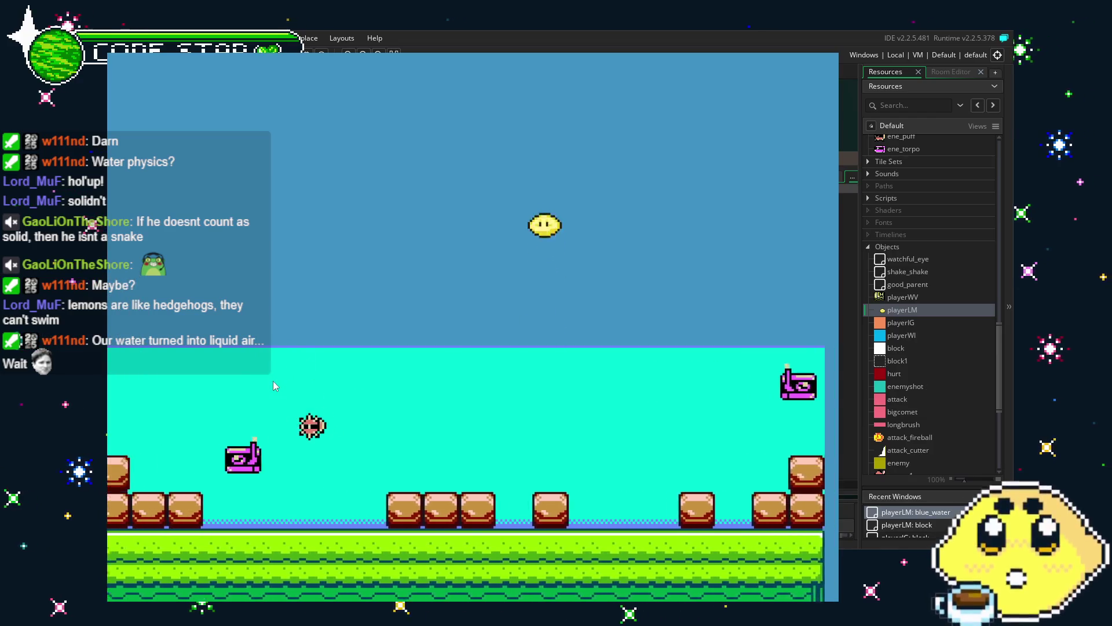
key("Right")
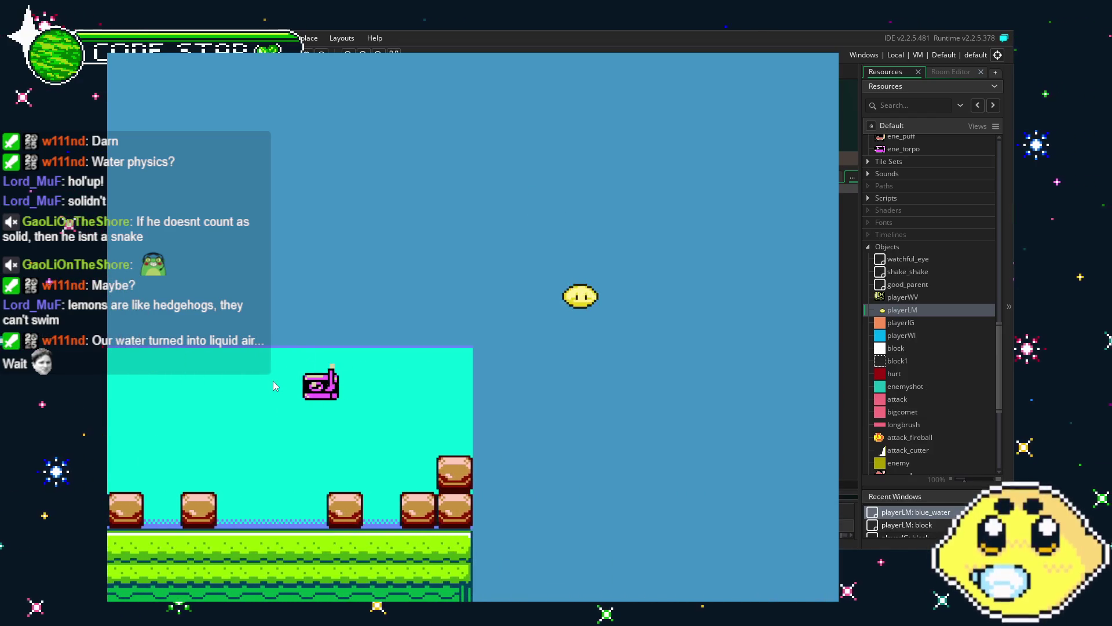
key("Escape")
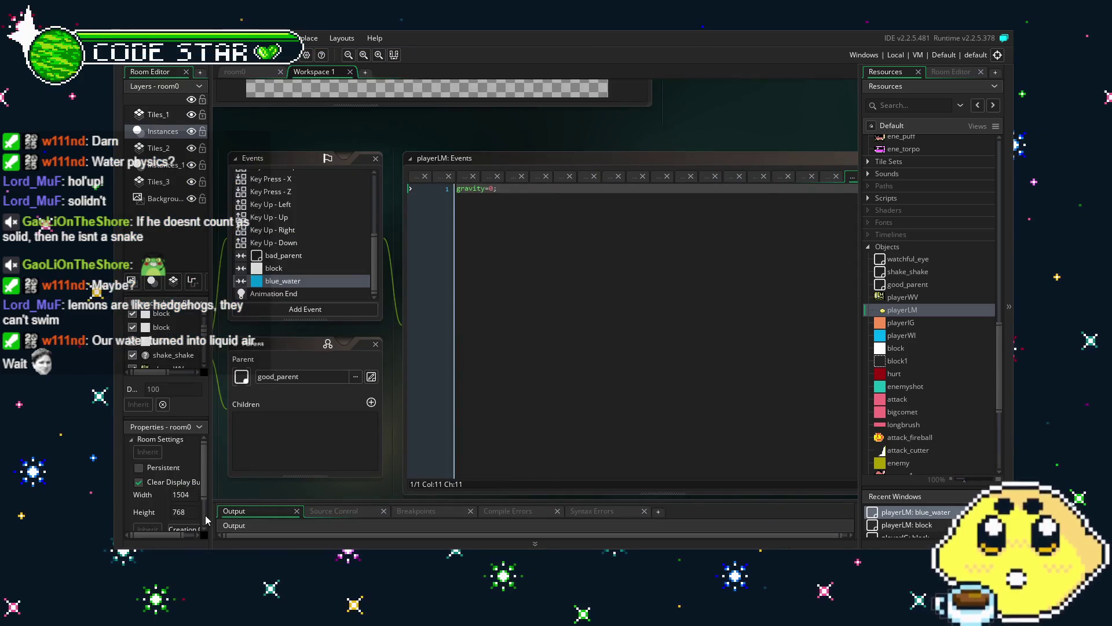
Step: Switch to room0 and pan to the water beside the green building, with the Resources list showing
left_click(233, 71)
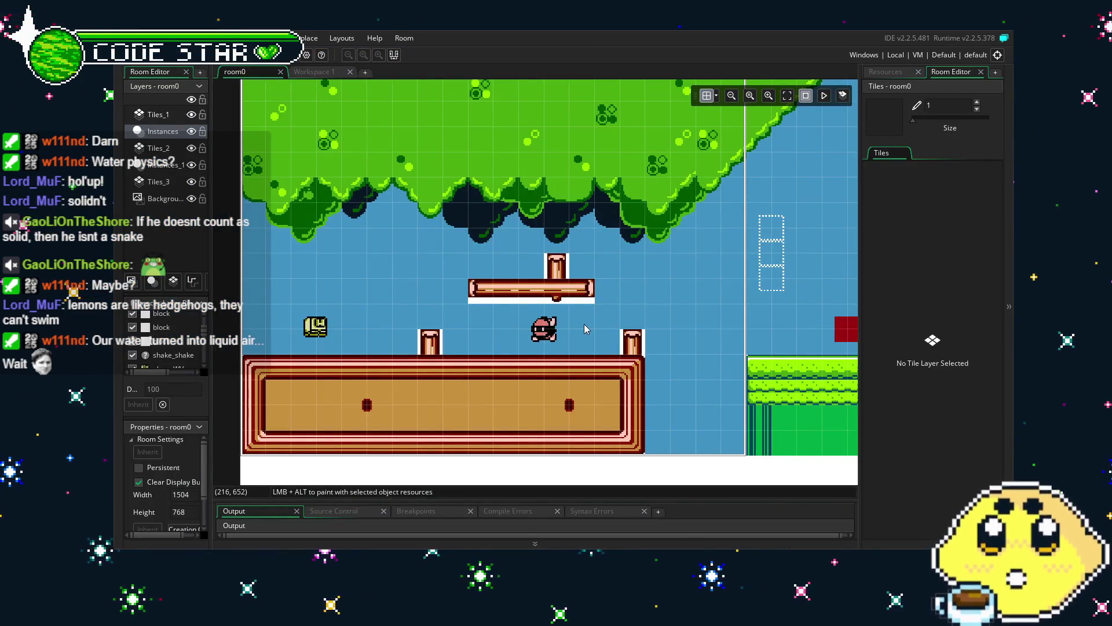
scroll(585, 329, "down", 3)
scroll(574, 342, "up", 4)
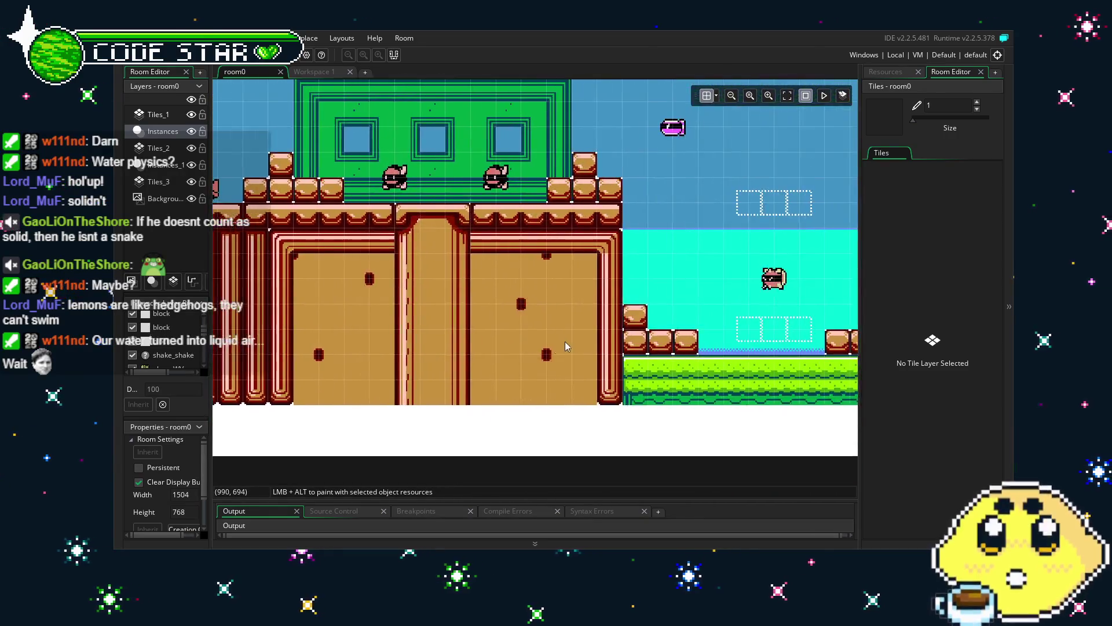
left_click_drag(571, 345, 280, 354)
left_click(877, 72)
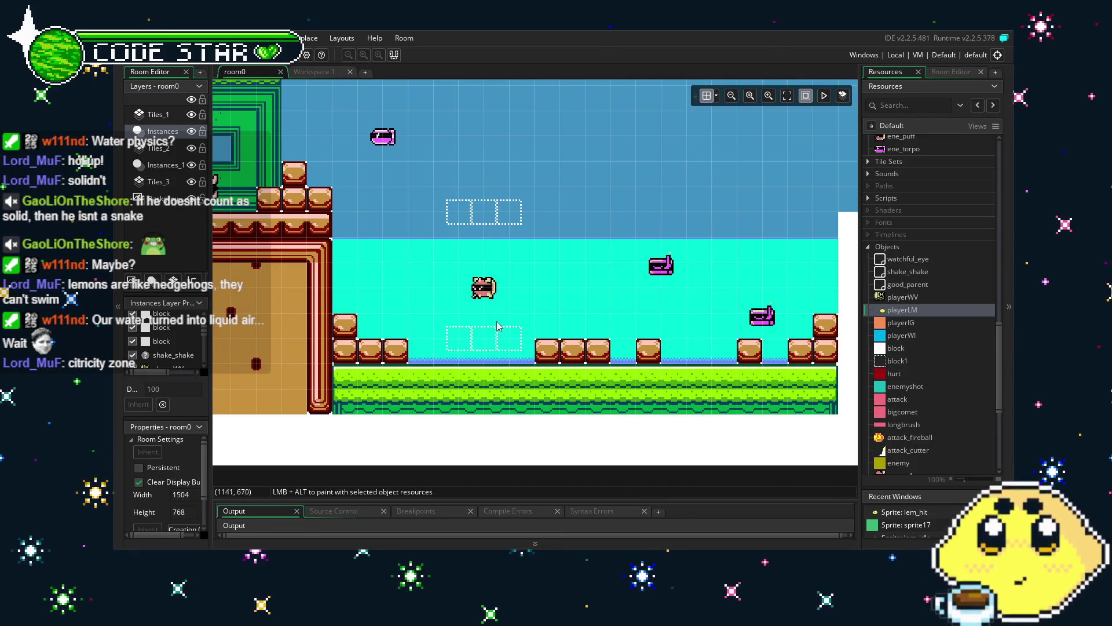
left_click_drag(359, 390, 507, 393)
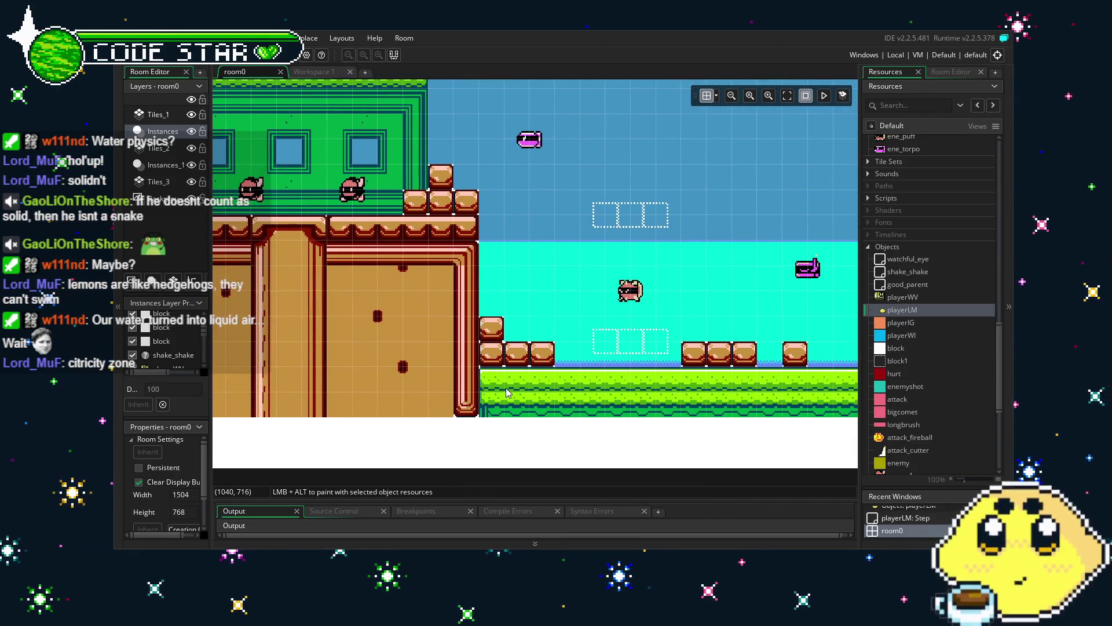
Step: Open playerLM from the Resources tree, empty its blue_water collision code, and return to room0
double_click(924, 312)
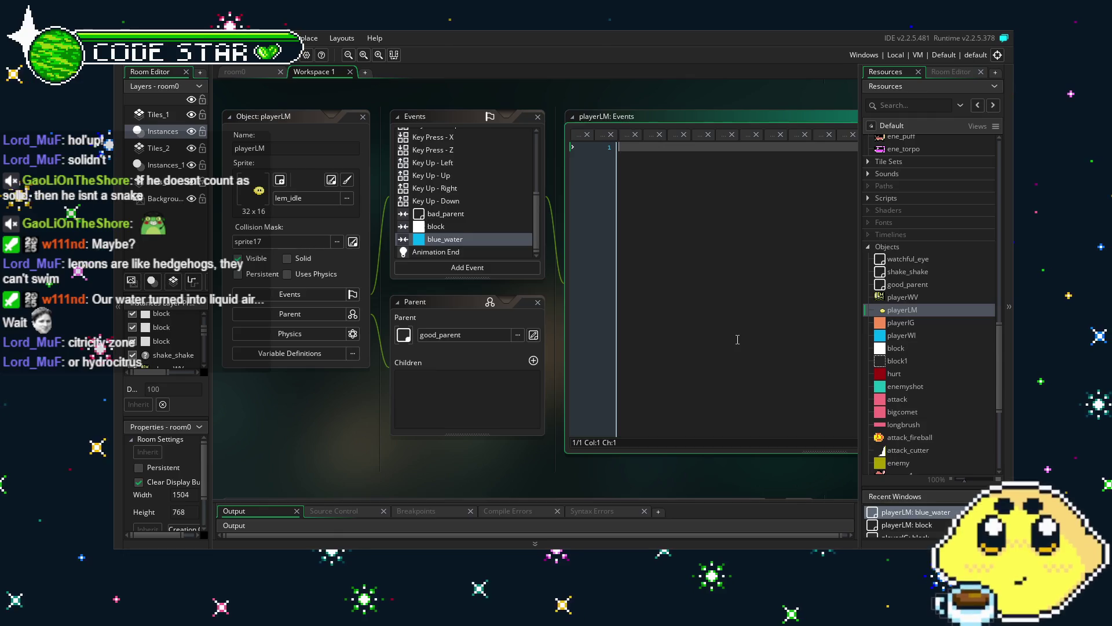
left_click(250, 73)
Step: Pan room0 over the water area, then show the Resources list scrolled to the top of Sprites
scroll(301, 324, "right", 5)
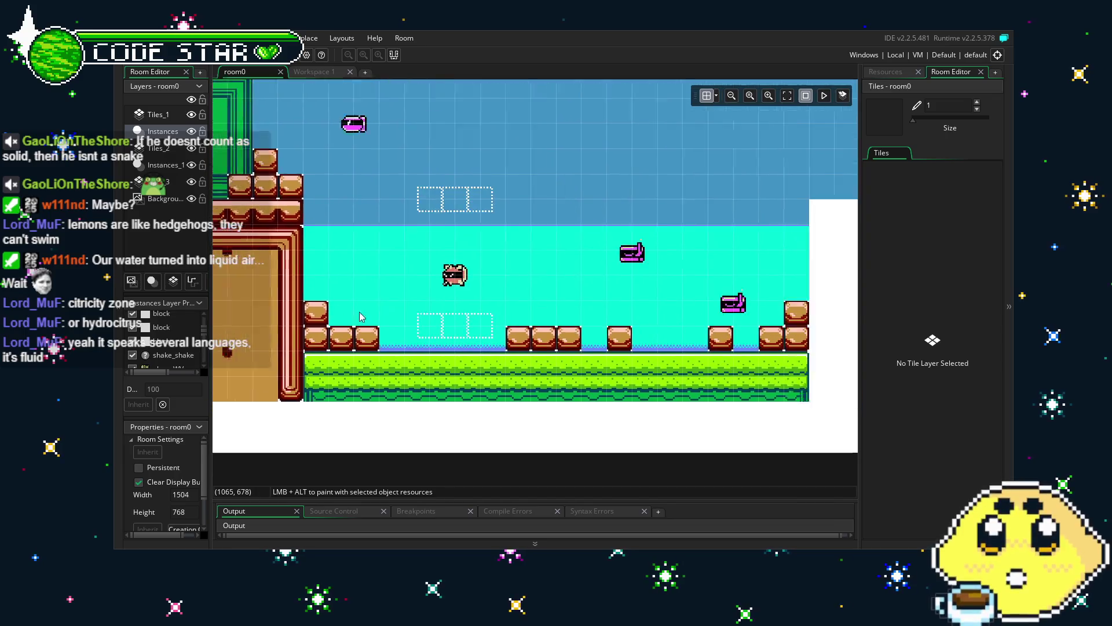
left_click_drag(301, 323, 471, 346)
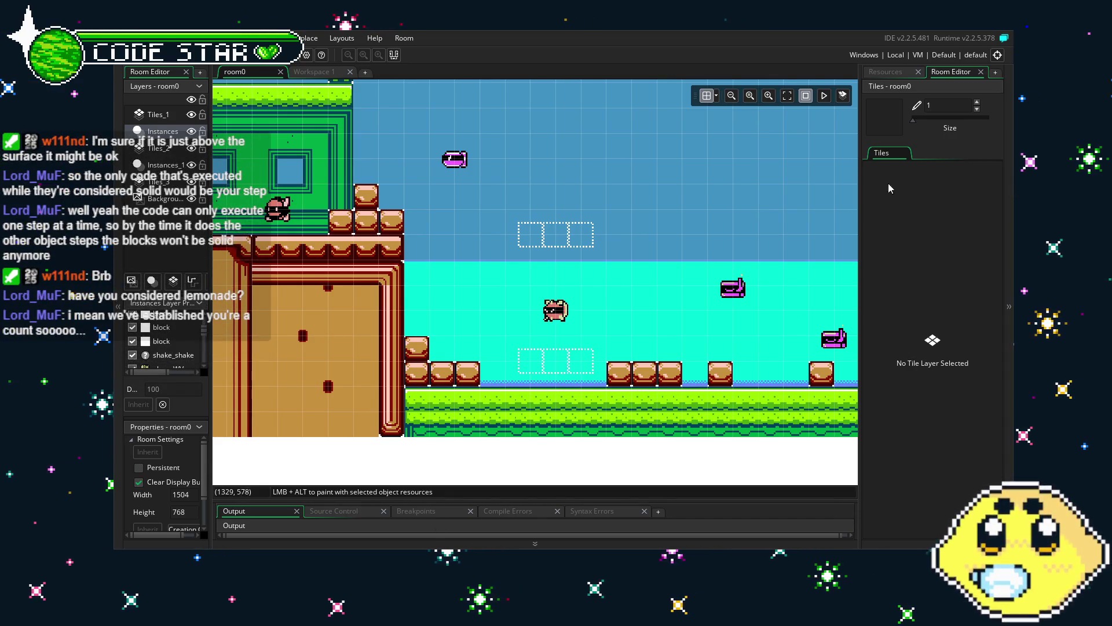
left_click(886, 73)
scroll(903, 260, "down", 5)
scroll(890, 343, "up", 10)
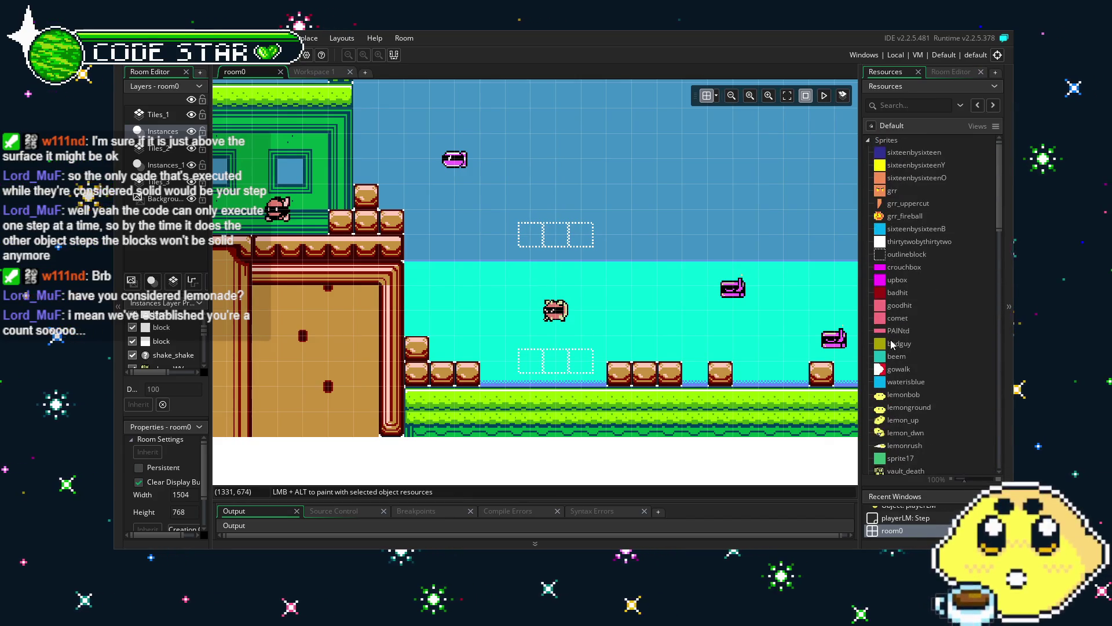
scroll(940, 300, "down", 5)
scroll(940, 300, "up", 4)
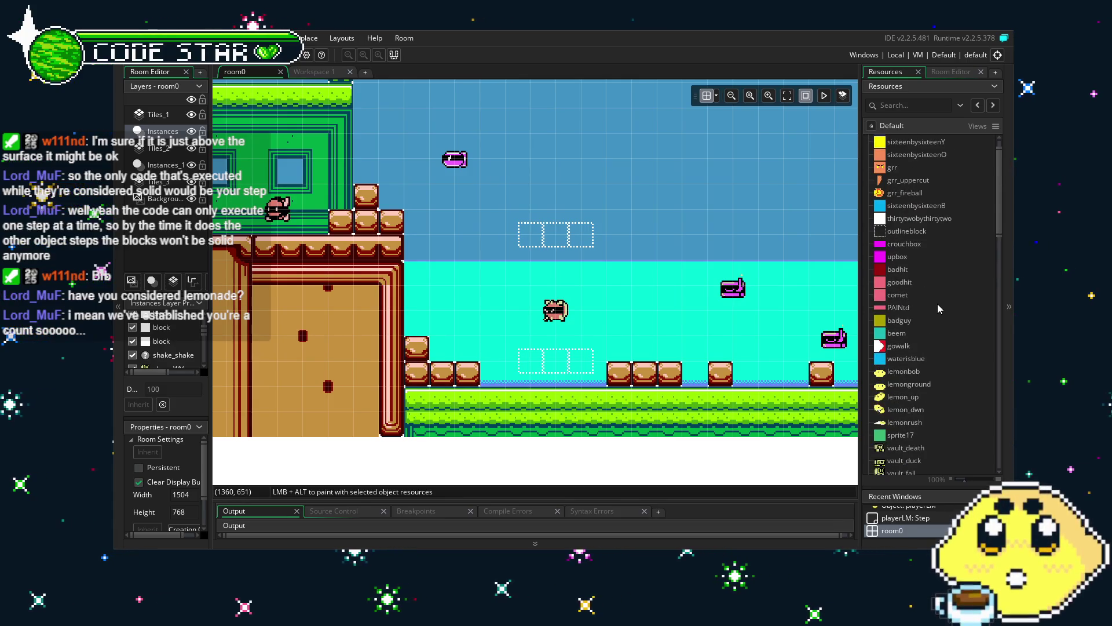
scroll(938, 290, "up", 1)
Step: Duplicate the outlineblock sprite as outlineblock2 and briefly view it in the Image Editor
right_click(893, 256)
left_click(819, 369)
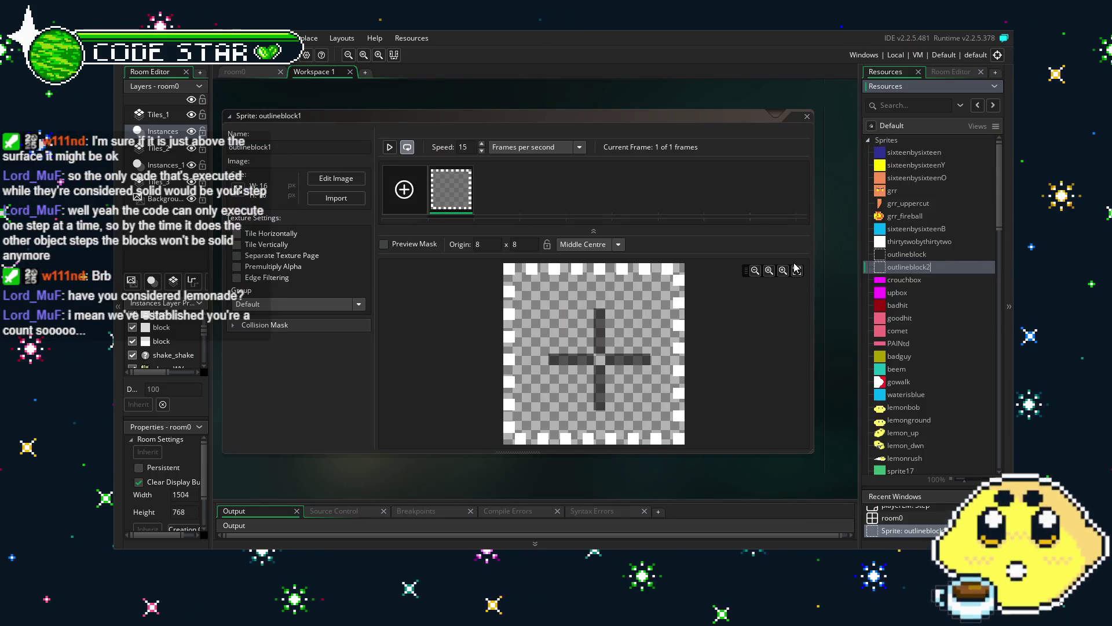
key("Return")
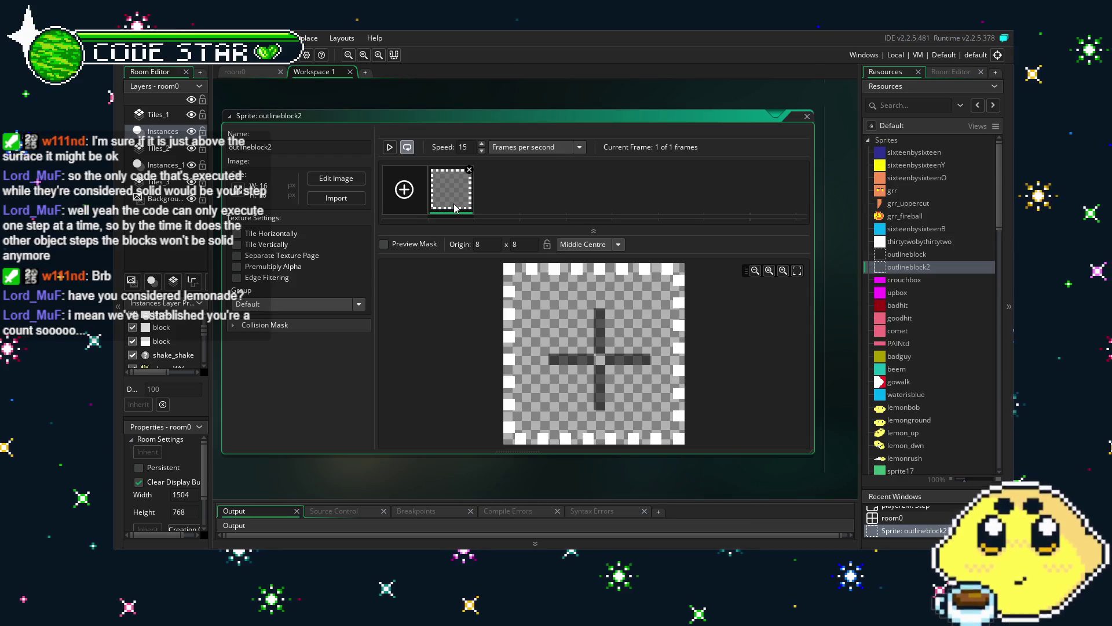
double_click(467, 207)
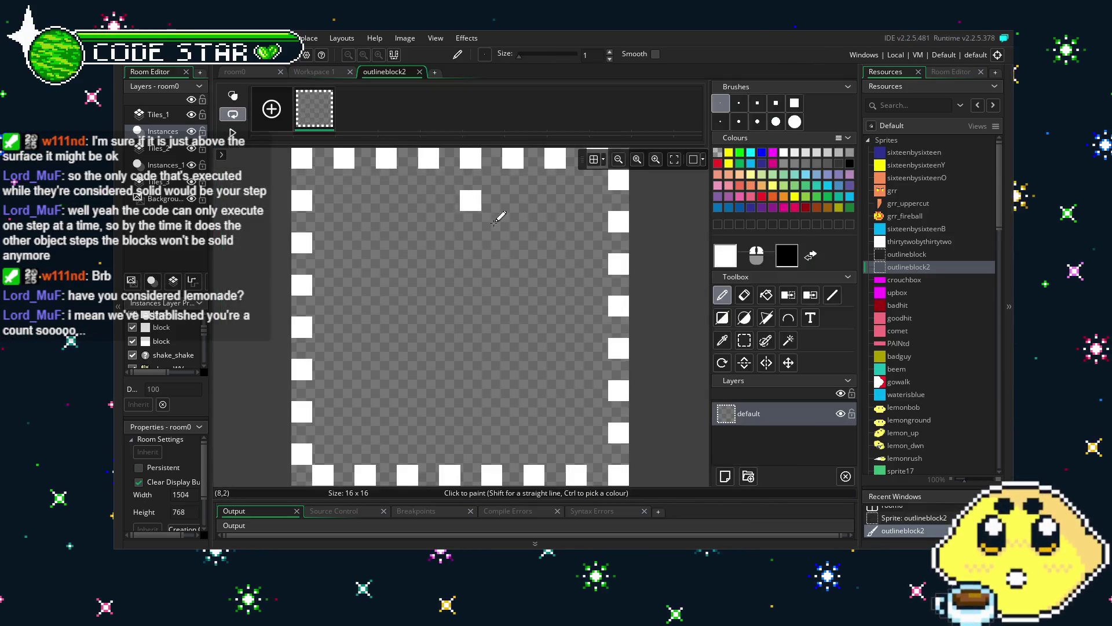
key("ctrl+w")
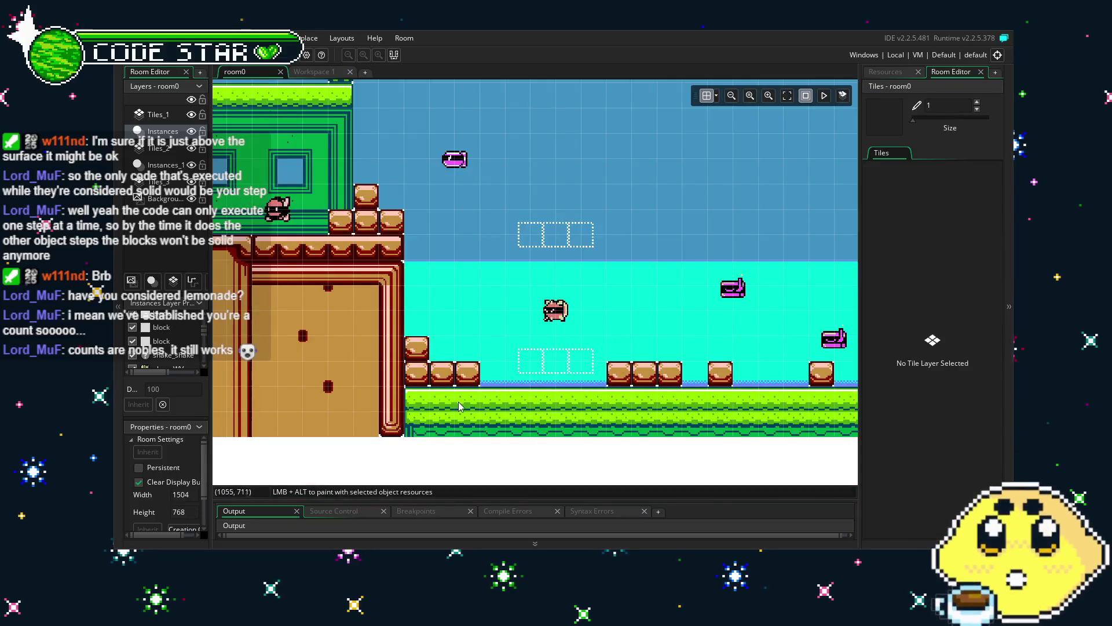
Step: Try dragging outlineblock2 into room0, switching between the Tiles_1 and Instances layers
scroll(461, 407, "left", 2)
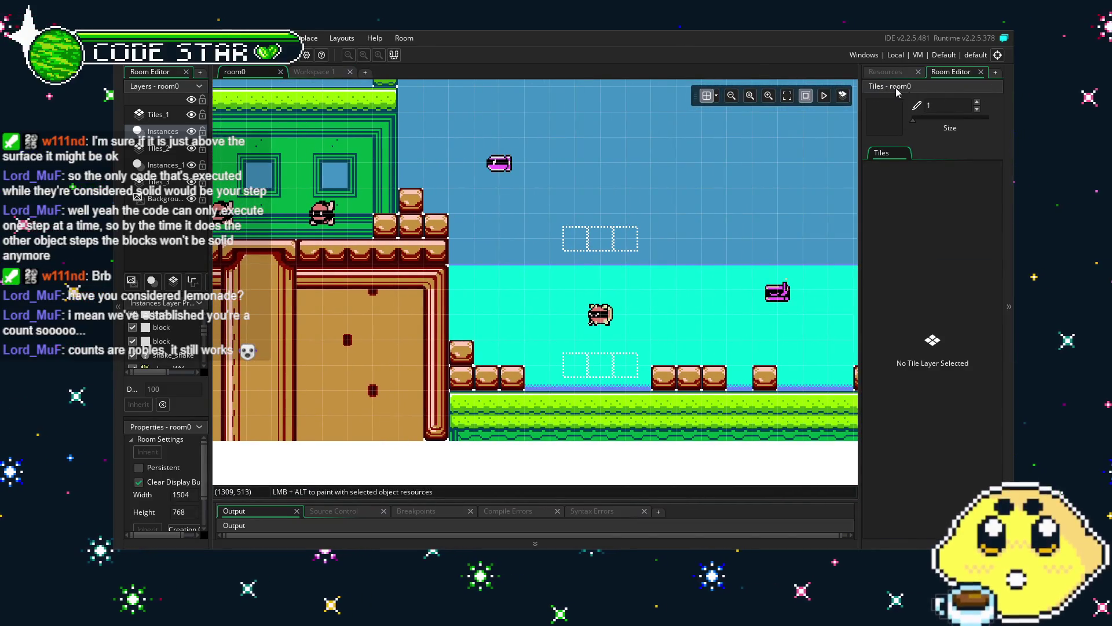
left_click(884, 73)
left_click_drag(910, 266, 741, 267)
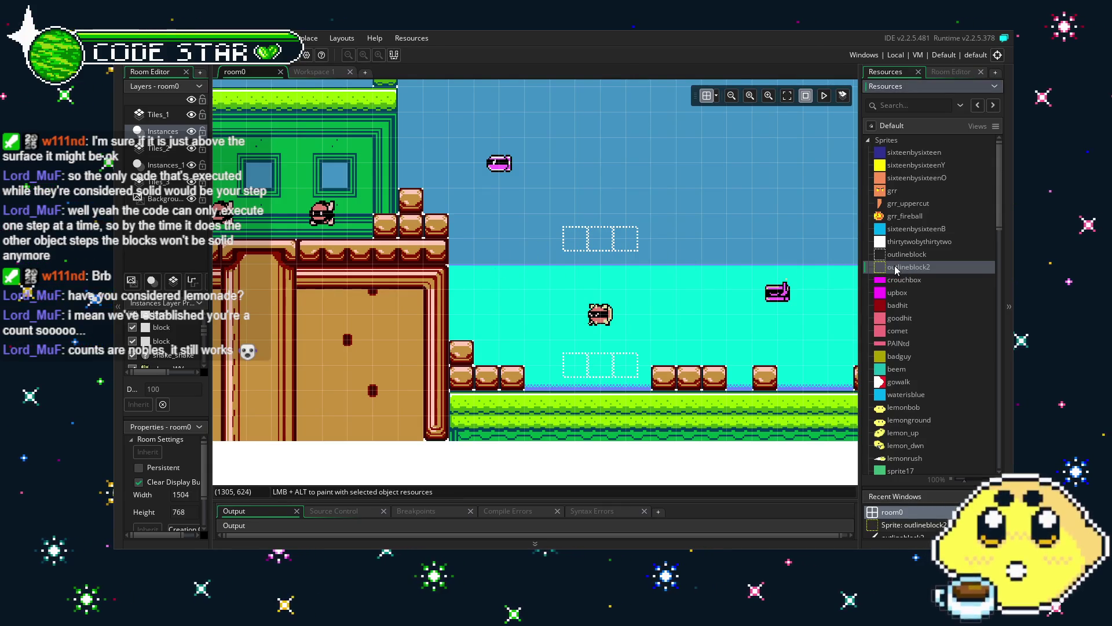
left_click(158, 114)
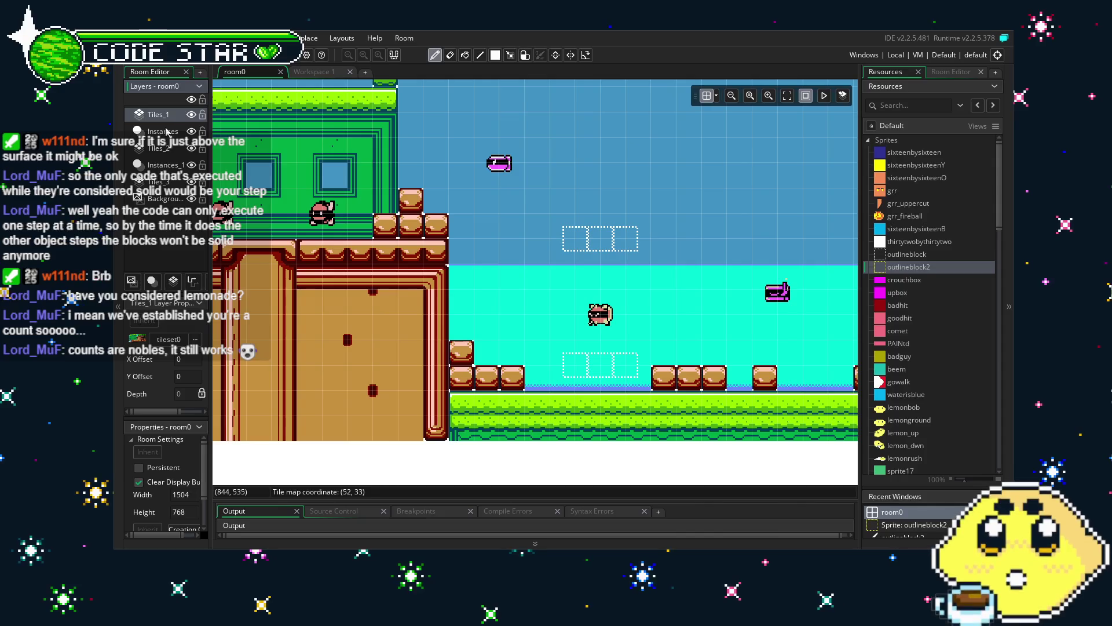
left_click(164, 131)
left_click_drag(435, 295, 385, 305)
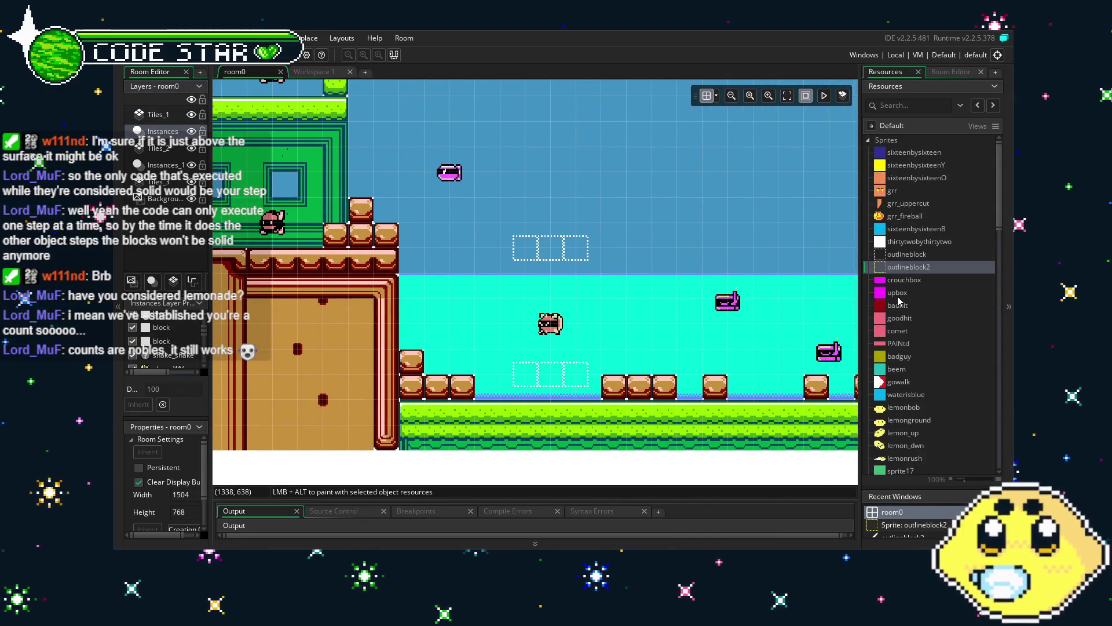
left_click_drag(899, 273, 475, 271)
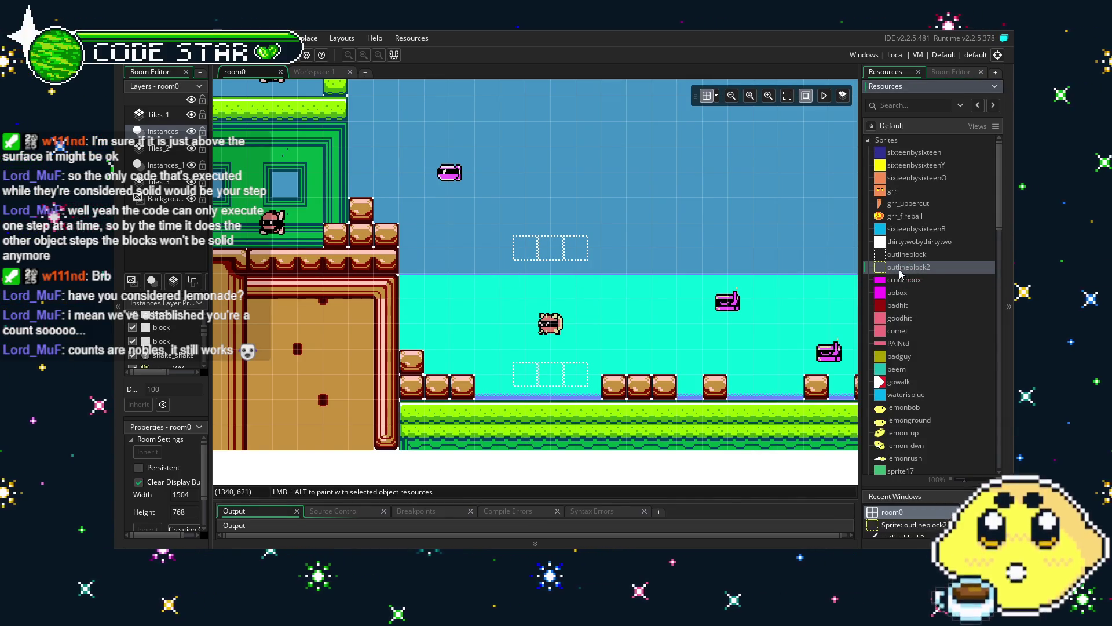
scroll(910, 314, "down", 15)
scroll(926, 425, "down", 5)
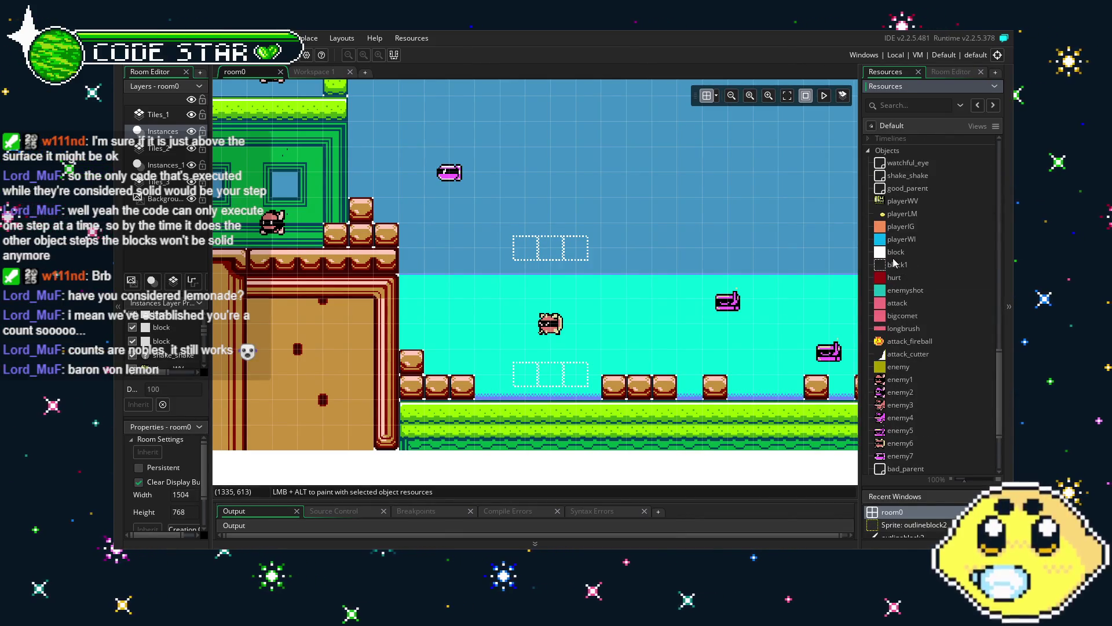
Step: Duplicate the block object as block2 and place it below block in the Objects list
right_click(895, 253)
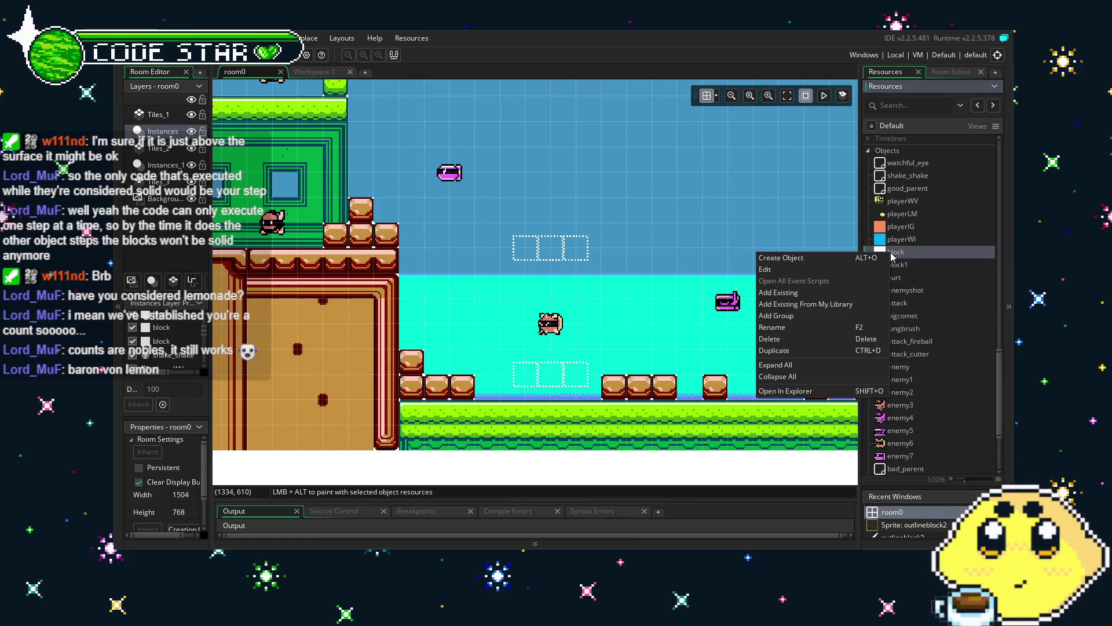
left_click(823, 352)
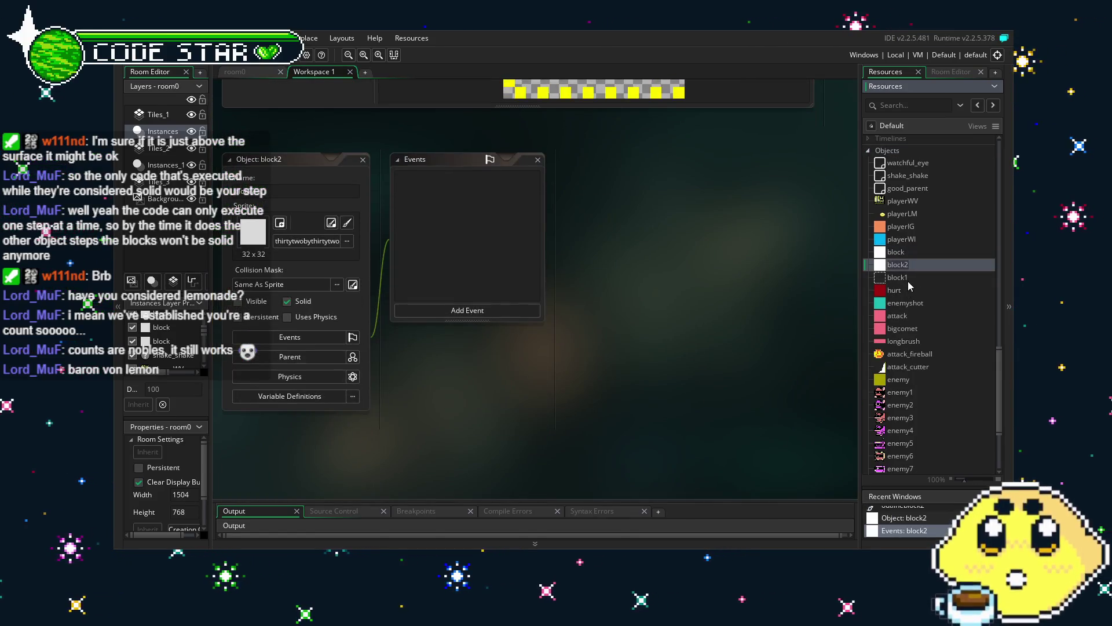
mouse_move(913, 269)
left_mouse_down()
mouse_move(919, 291)
mouse_move(909, 274)
left_mouse_up()
double_click(905, 272)
double_click(903, 269)
left_click_drag(908, 274, 907, 282)
Step: Assign the outlineblock2 sprite to block2 and return to the room0 layout
left_click(288, 255)
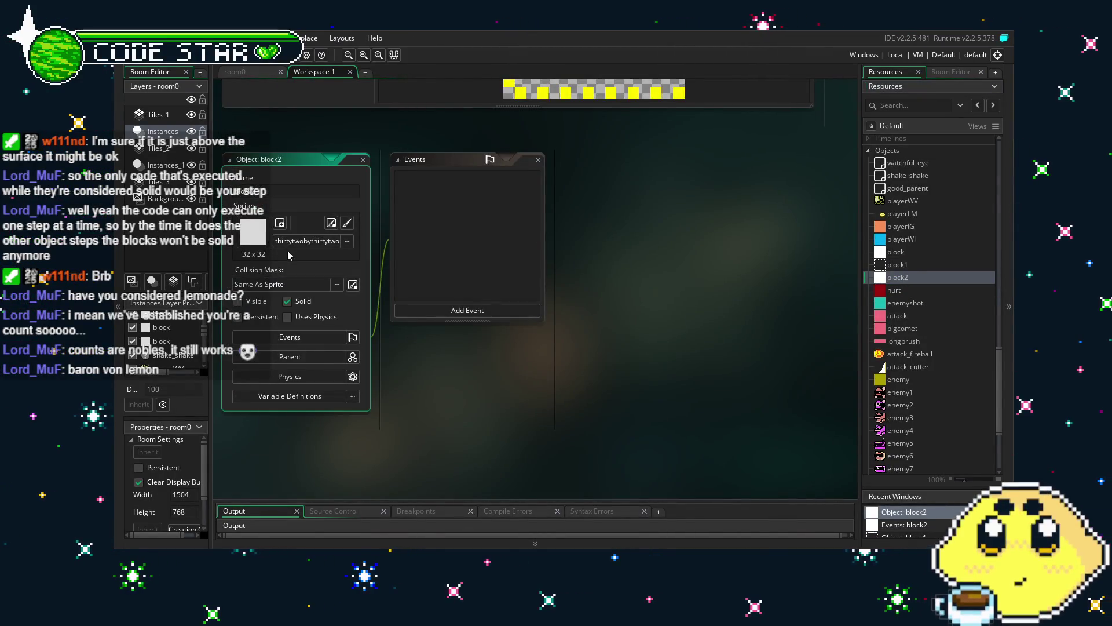
left_click(301, 241)
left_click(529, 339)
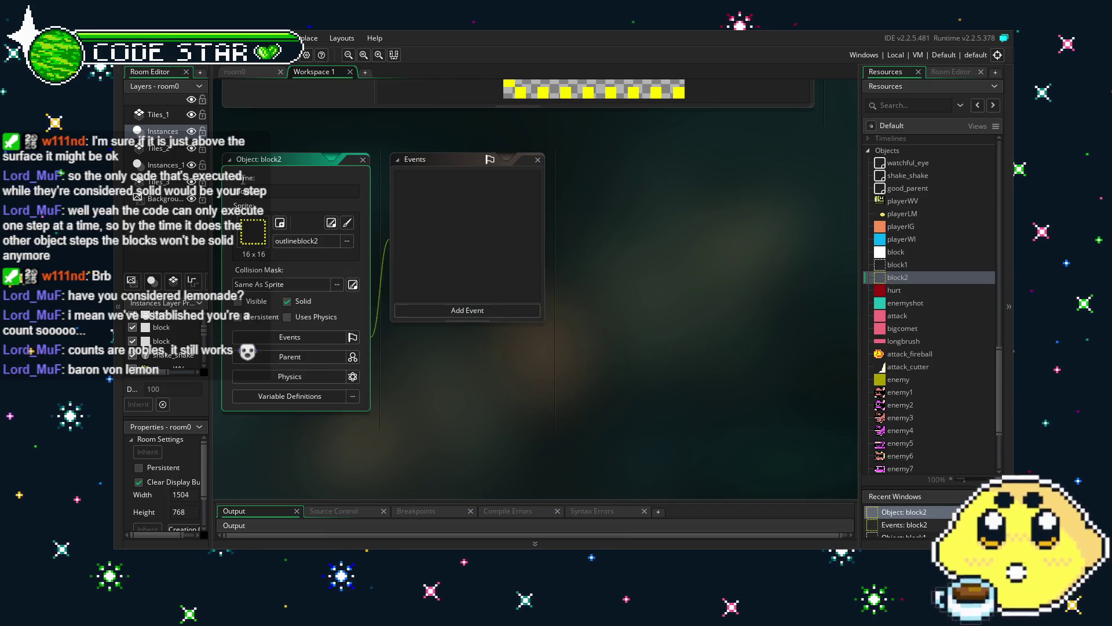
key("ctrl+Tab")
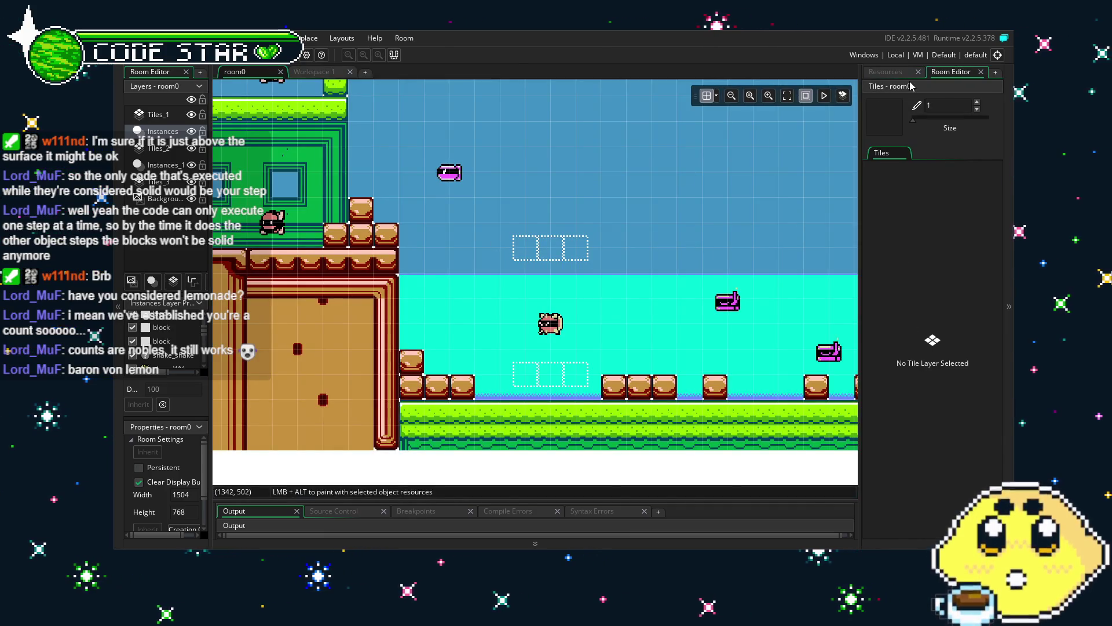
Step: Place block2 instances at the water surface's left end and start extending them into a row
left_click(905, 74)
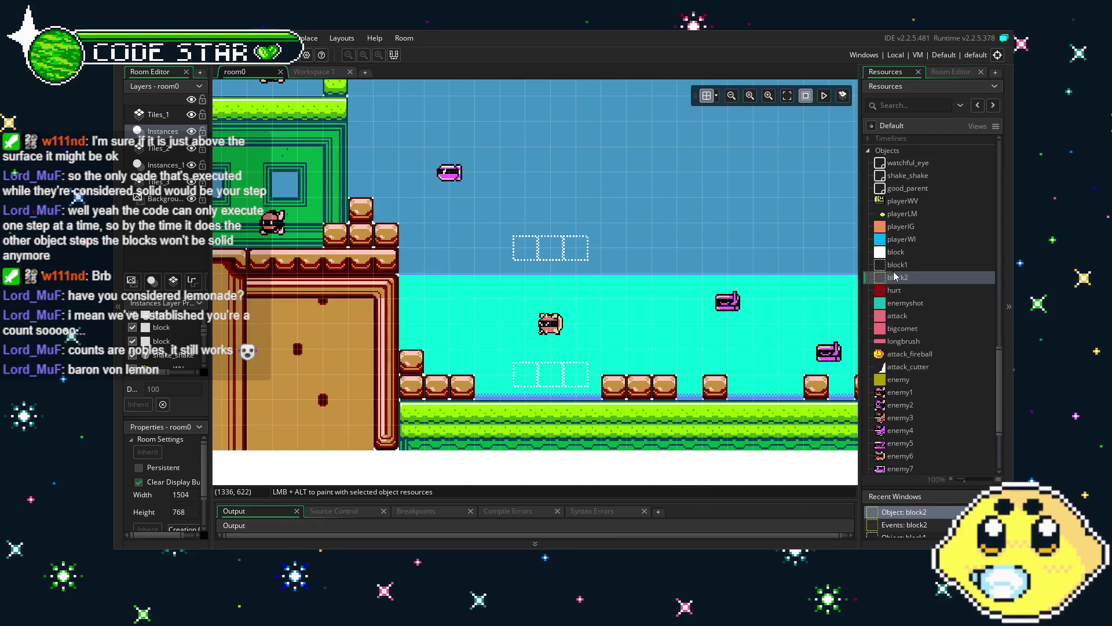
left_click_drag(896, 276, 643, 282)
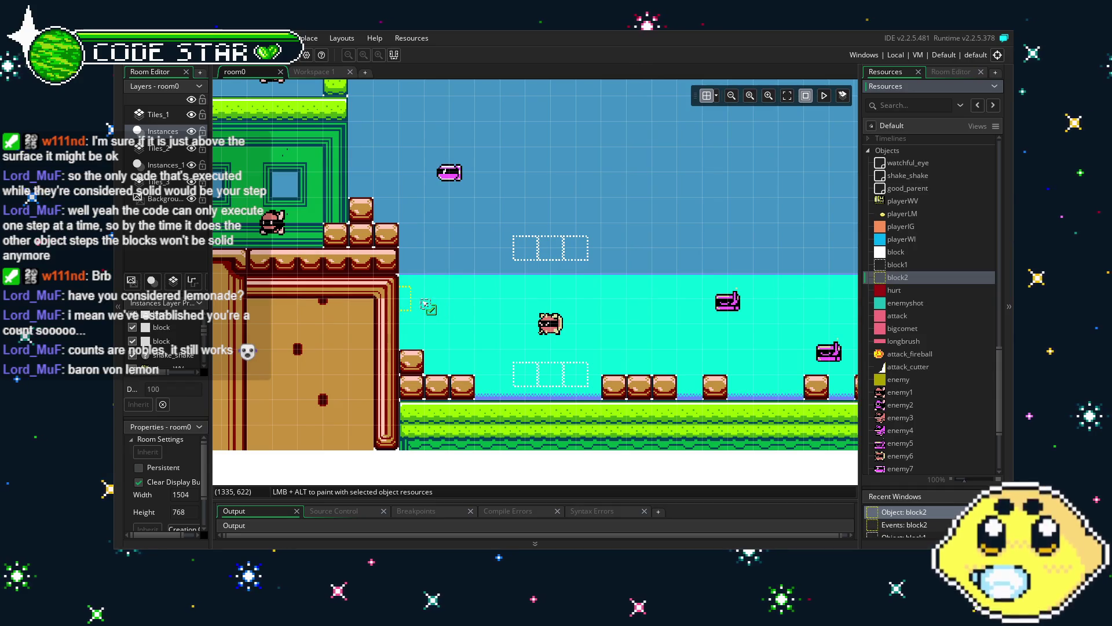
mouse_move(441, 304)
left_mouse_down()
mouse_move(455, 303)
mouse_move(422, 304)
mouse_move(507, 268)
left_mouse_up()
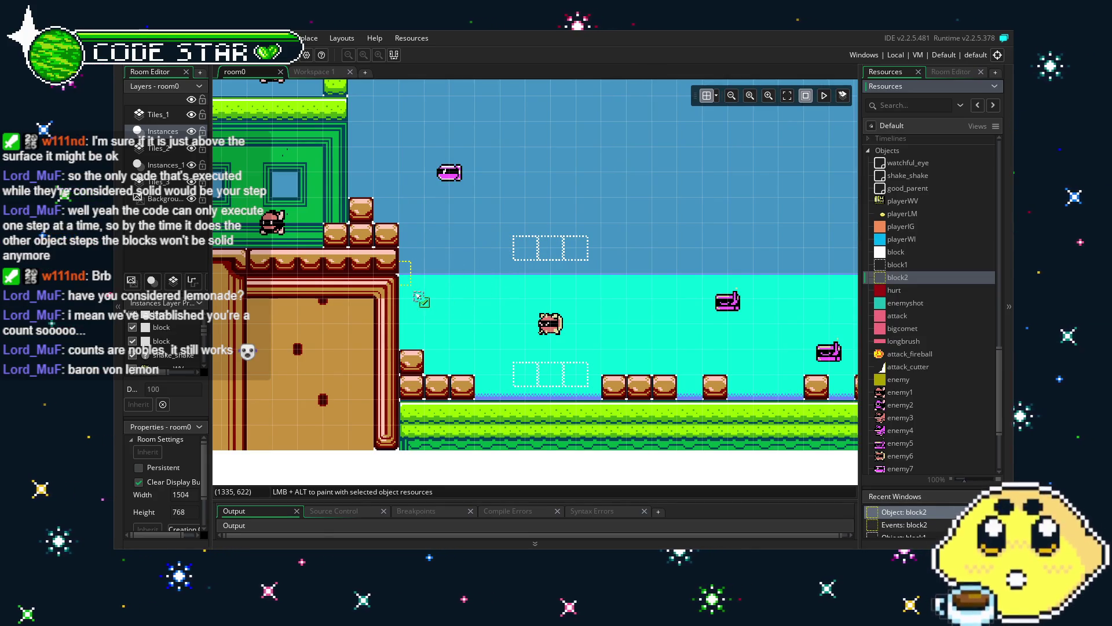
left_click_drag(422, 298, 421, 298)
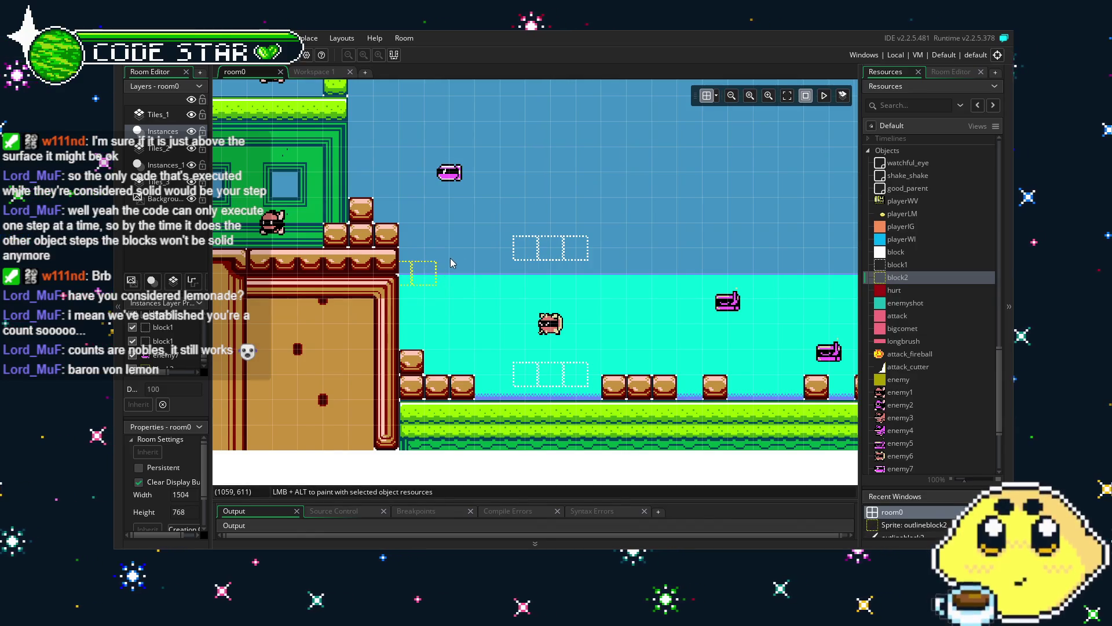
mouse_move(443, 258)
left_mouse_down()
mouse_move(410, 277)
mouse_move(443, 306)
left_mouse_up()
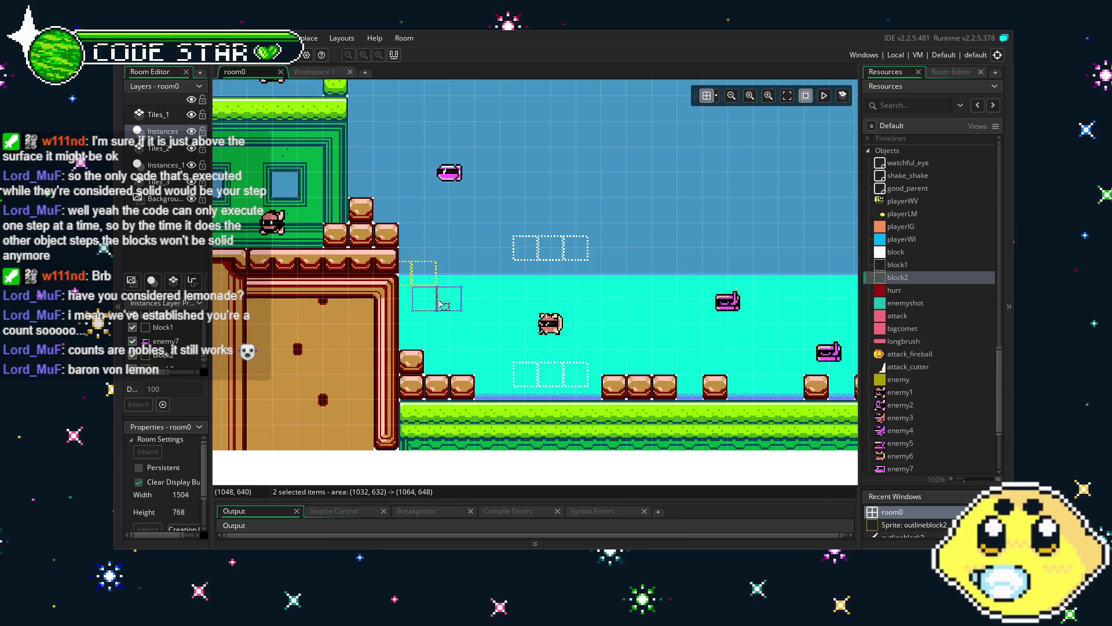
left_click(478, 326)
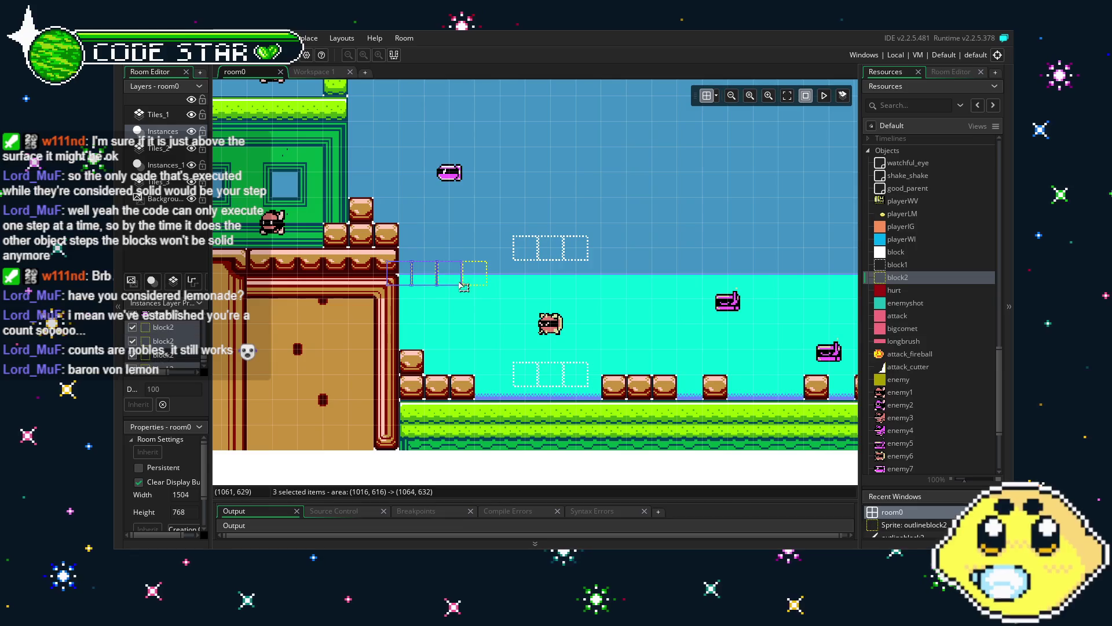
mouse_move(420, 283)
left_mouse_down()
mouse_move(477, 313)
mouse_move(550, 307)
mouse_move(567, 282)
left_mouse_up()
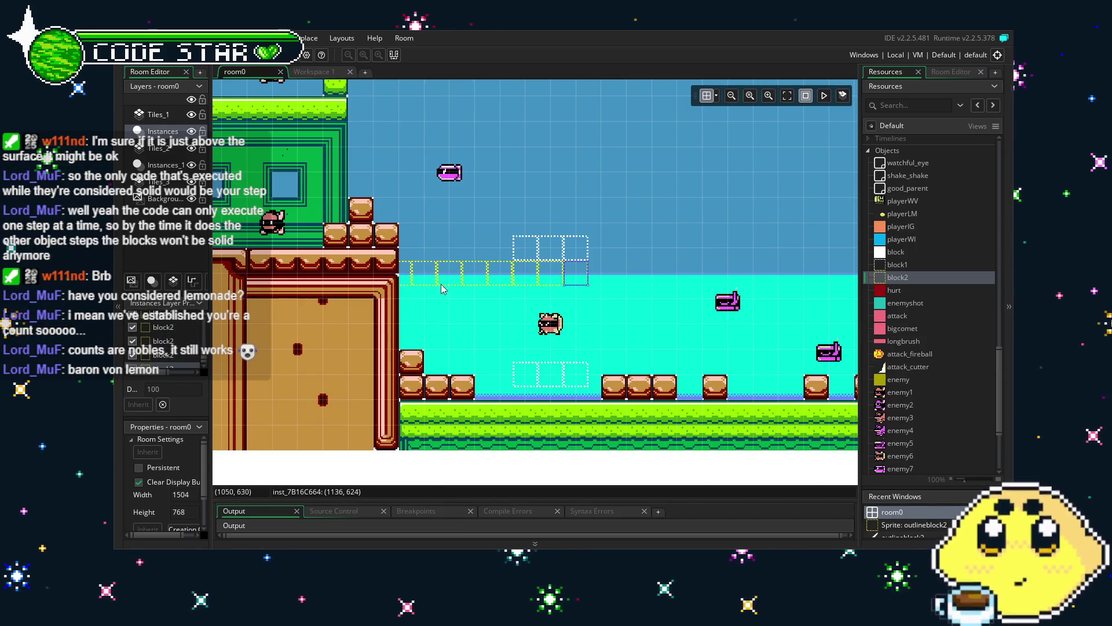
mouse_move(441, 284)
left_mouse_down()
mouse_move(426, 281)
mouse_move(543, 329)
left_mouse_up()
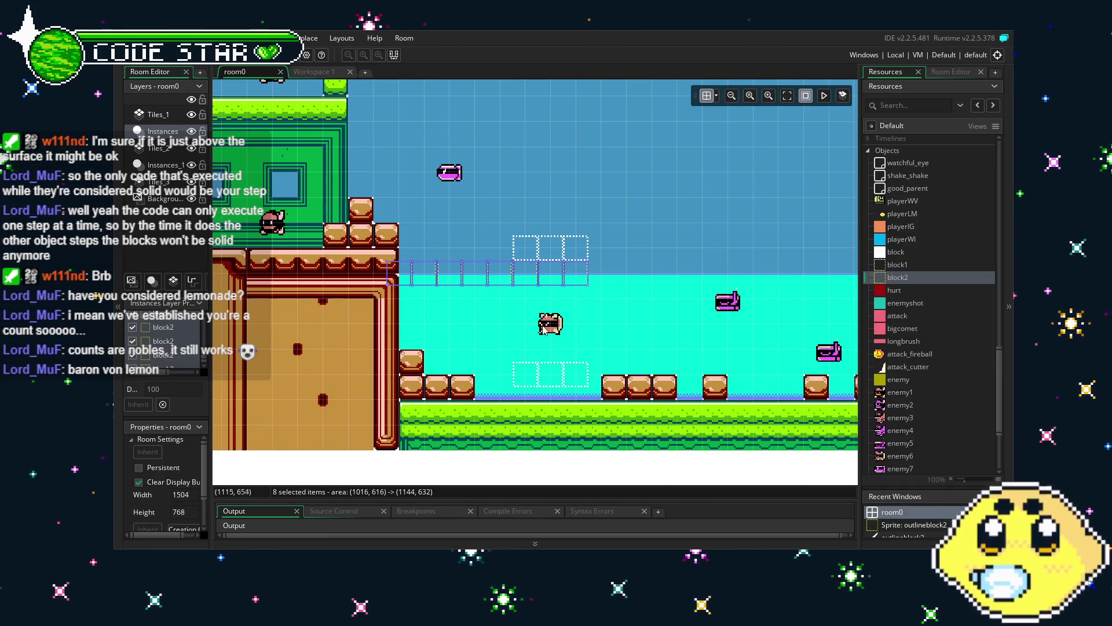
Step: Lengthen the block2 row across the water surface and select the whole row
scroll(543, 329, "right", 5)
mouse_move(399, 276)
left_mouse_down()
mouse_move(421, 301)
mouse_move(602, 300)
mouse_move(603, 276)
left_mouse_up()
left_click(626, 262)
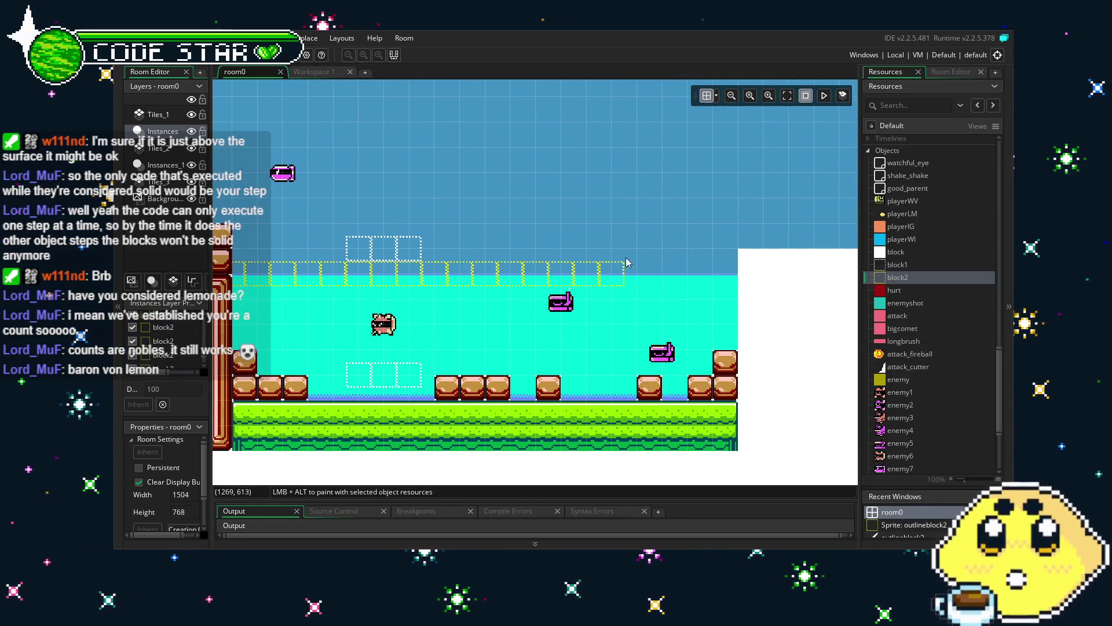
mouse_move(636, 262)
left_mouse_down()
mouse_move(532, 287)
mouse_move(710, 270)
left_mouse_up()
left_click(740, 277)
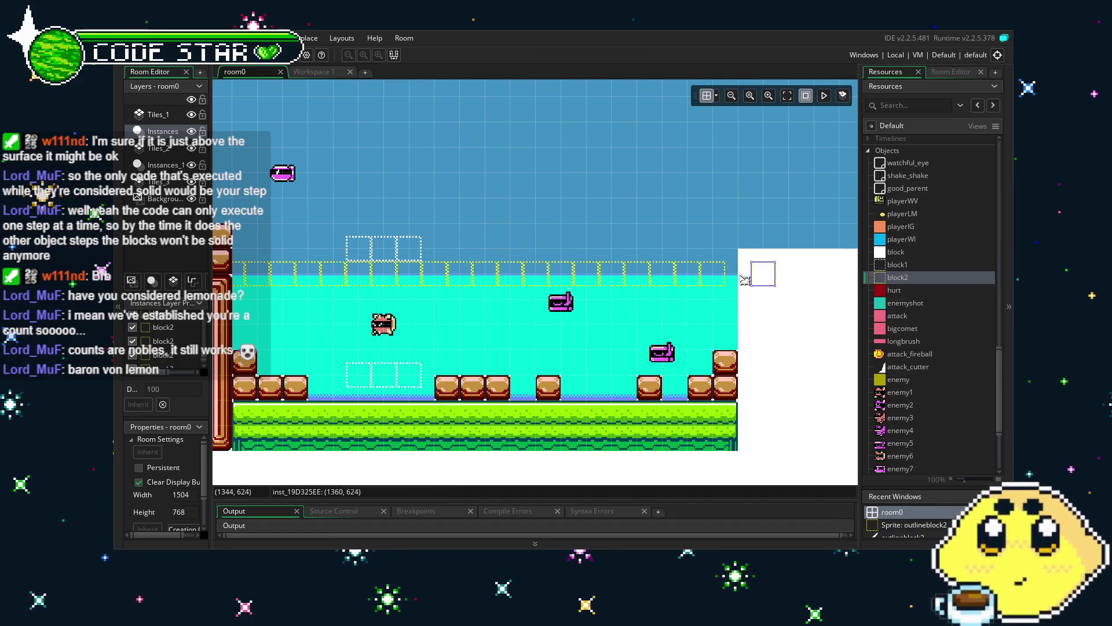
scroll(681, 255, "down", 1)
mouse_move(504, 317)
left_mouse_down()
mouse_move(606, 335)
mouse_move(596, 329)
left_mouse_up()
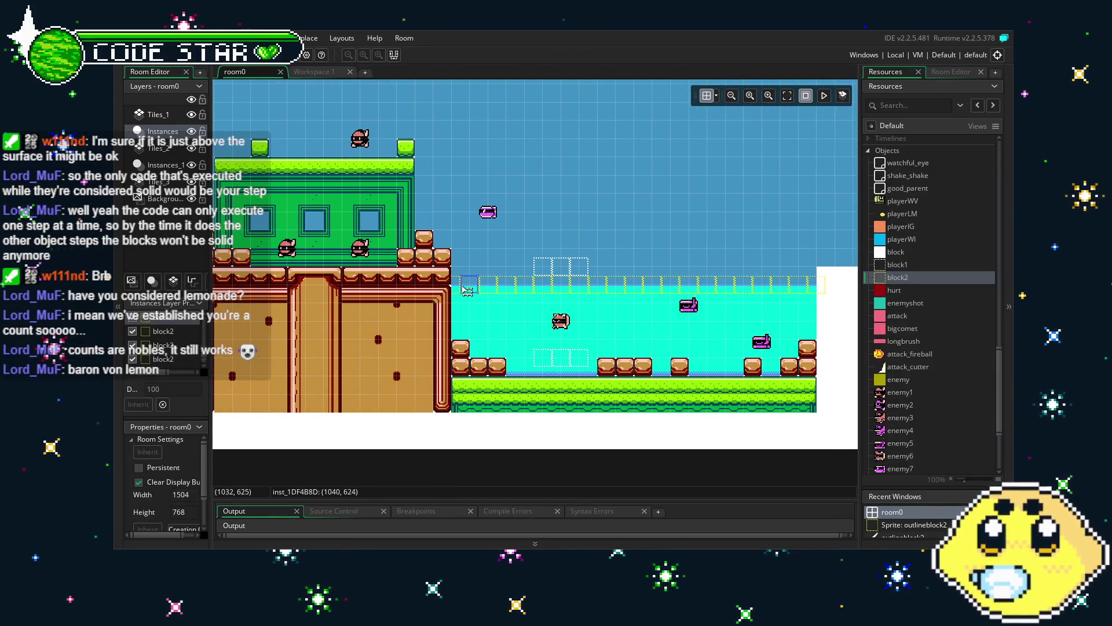
left_click_drag(457, 290, 804, 292)
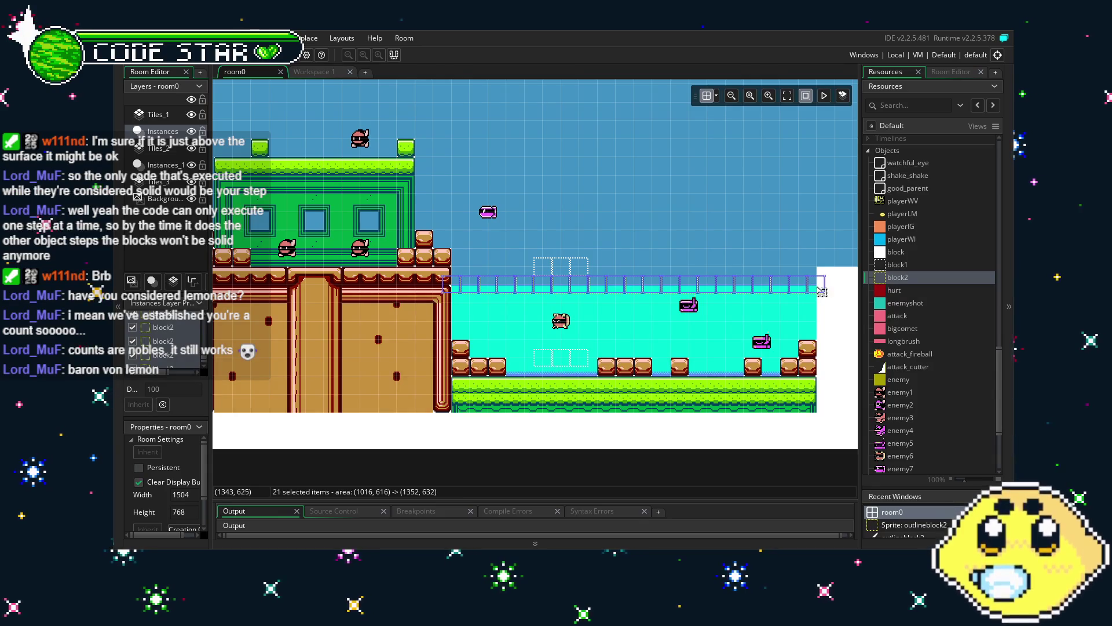
Step: Open the block2 object editor from Resources
double_click(908, 276)
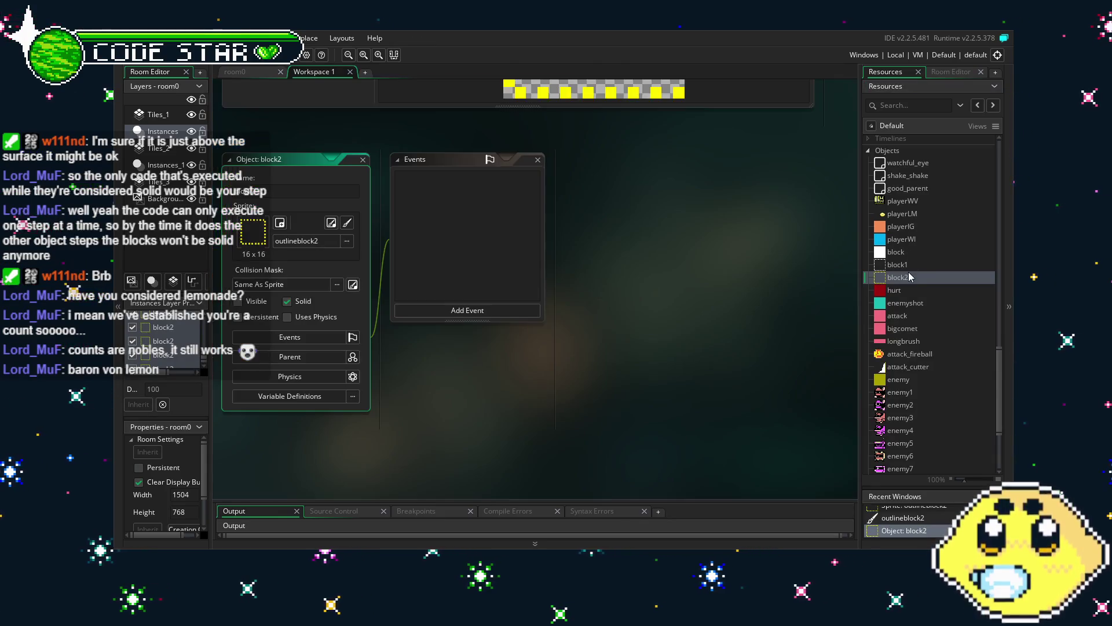
scroll(933, 224, "up", 15)
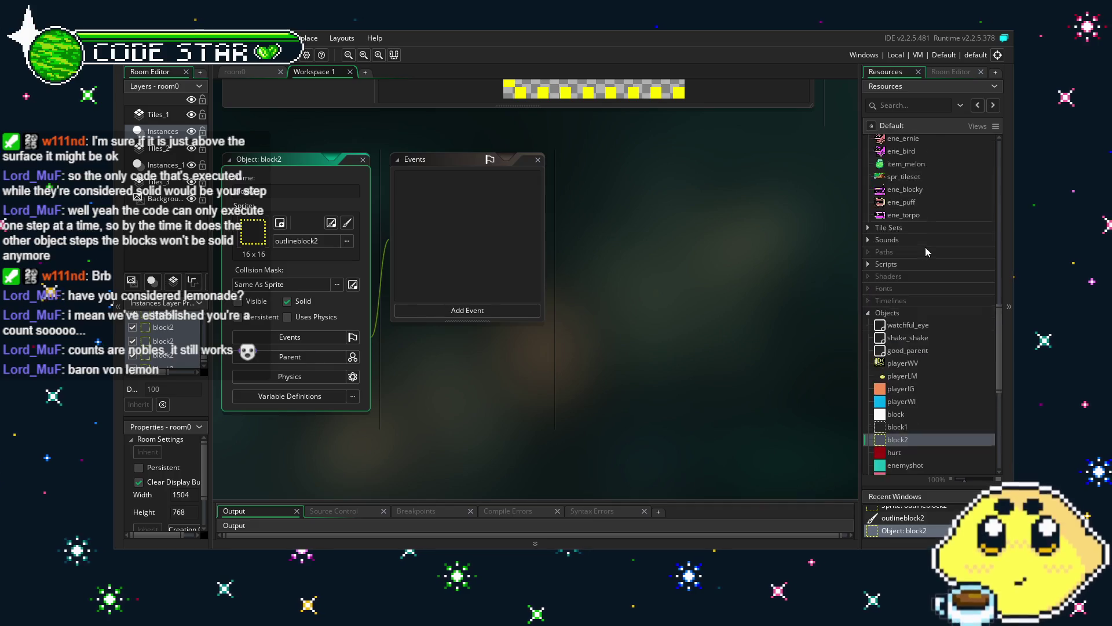
scroll(911, 288, "up", 5)
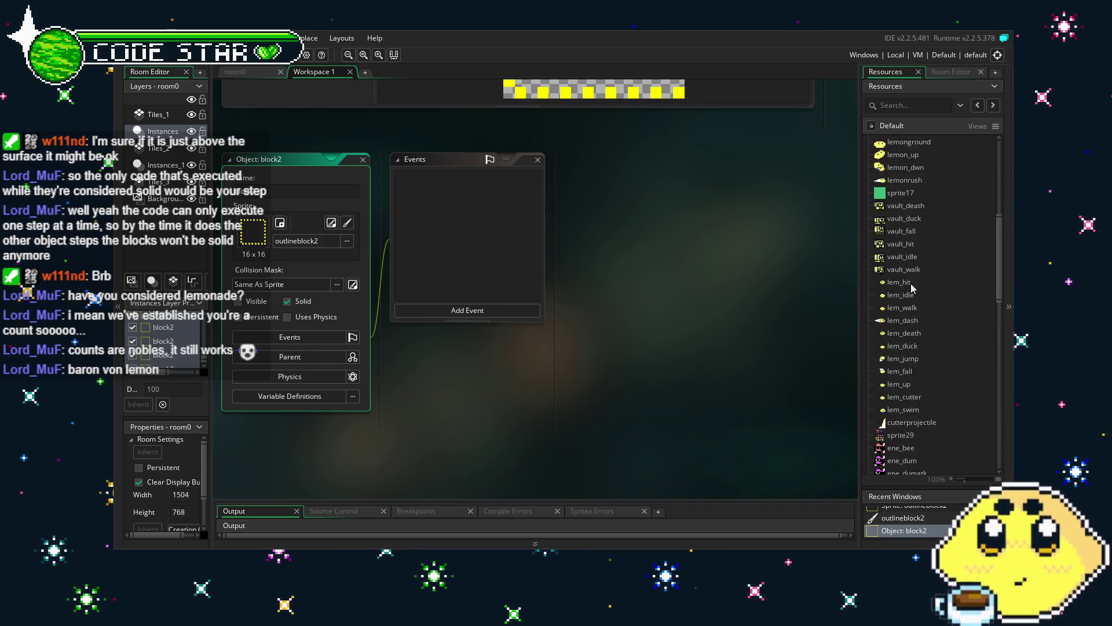
scroll(911, 288, "up", 5)
scroll(911, 285, "up", 4)
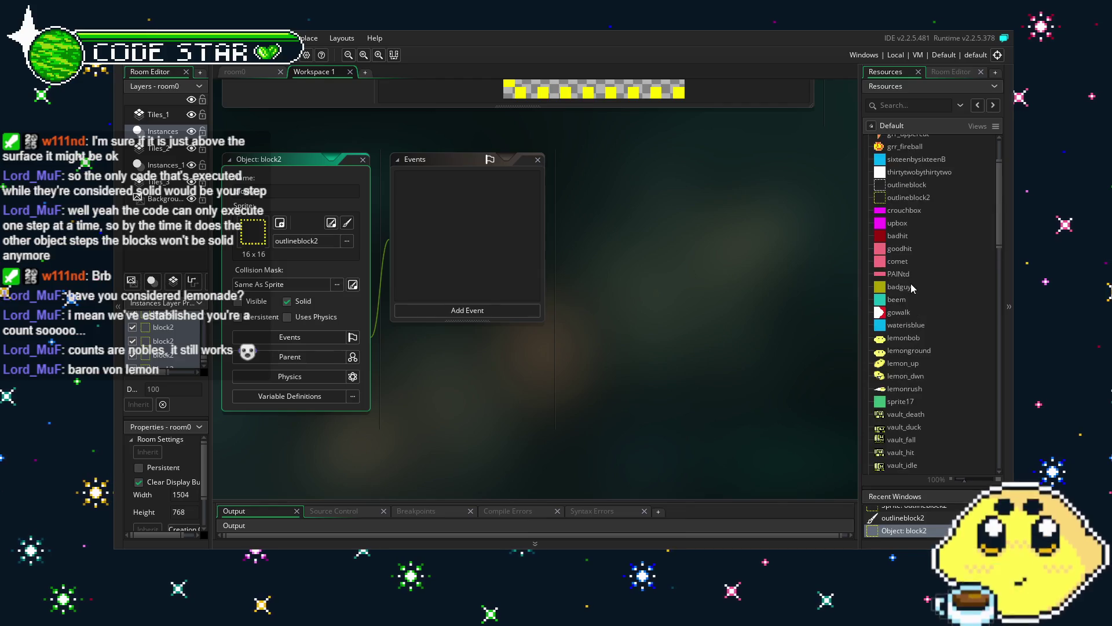
Step: Set the outlineblock2 sprite origin to Top Left (0 x 0)
double_click(908, 197)
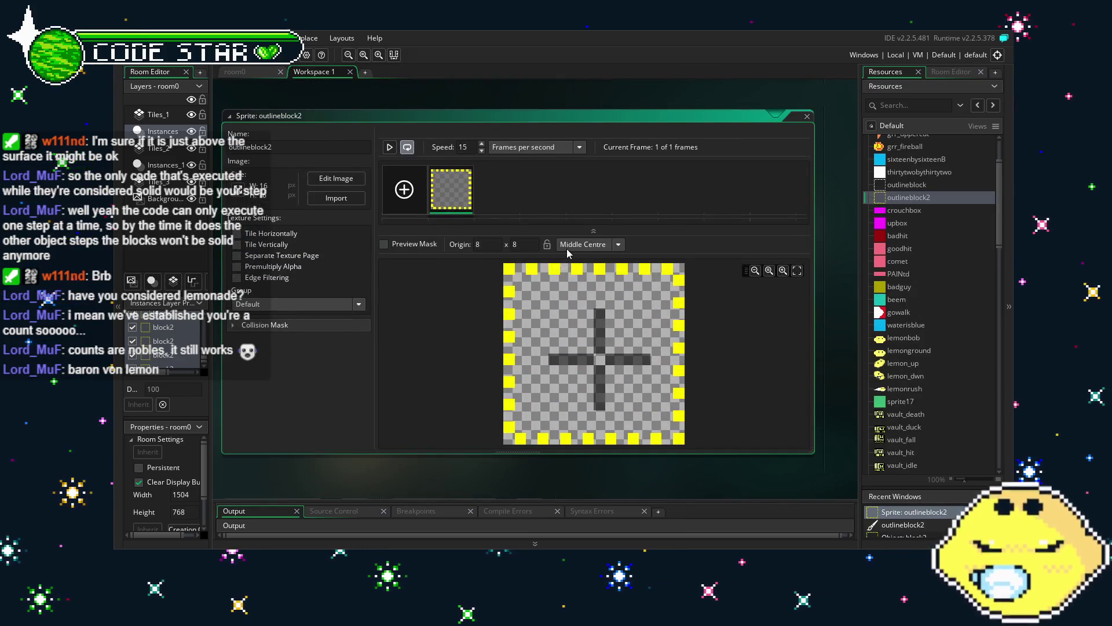
left_click(569, 245)
left_click(576, 269)
left_click(591, 245)
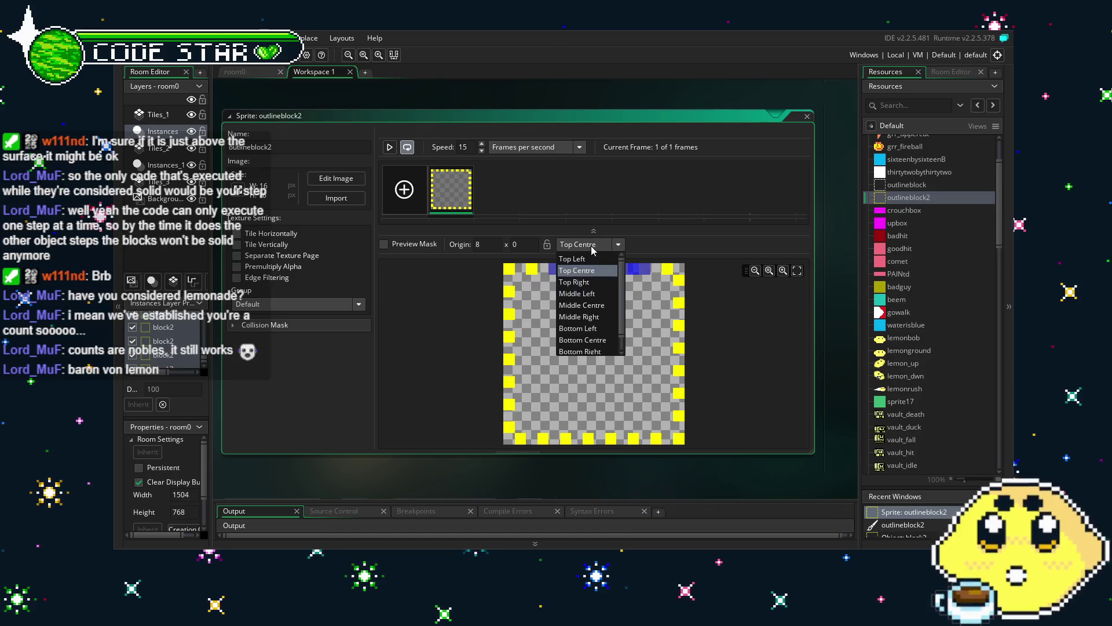
left_click(588, 259)
Step: Shift the 21 selected block2 instances right in room0 to realign them
left_click(239, 72)
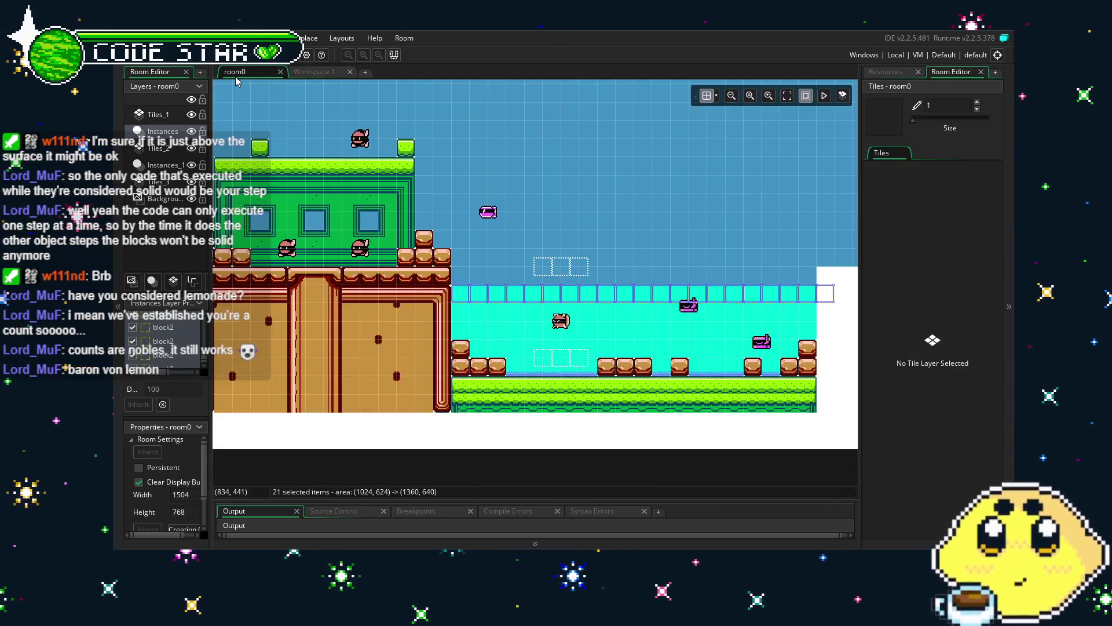
mouse_move(544, 290)
left_mouse_down()
mouse_move(546, 270)
mouse_move(548, 303)
left_mouse_up()
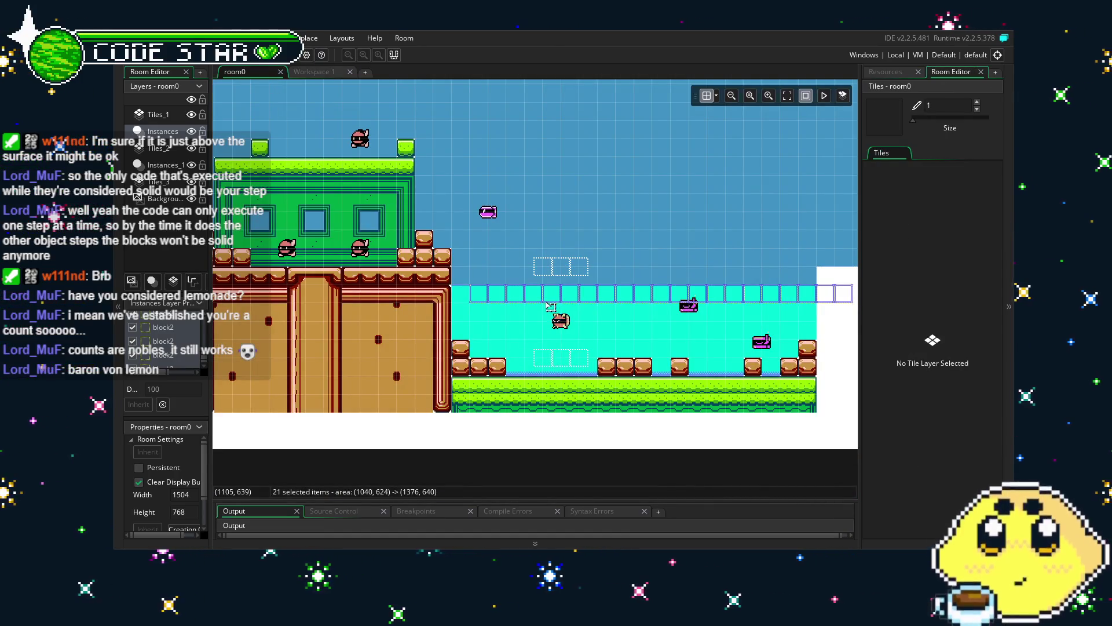
scroll(637, 298, "right", 3)
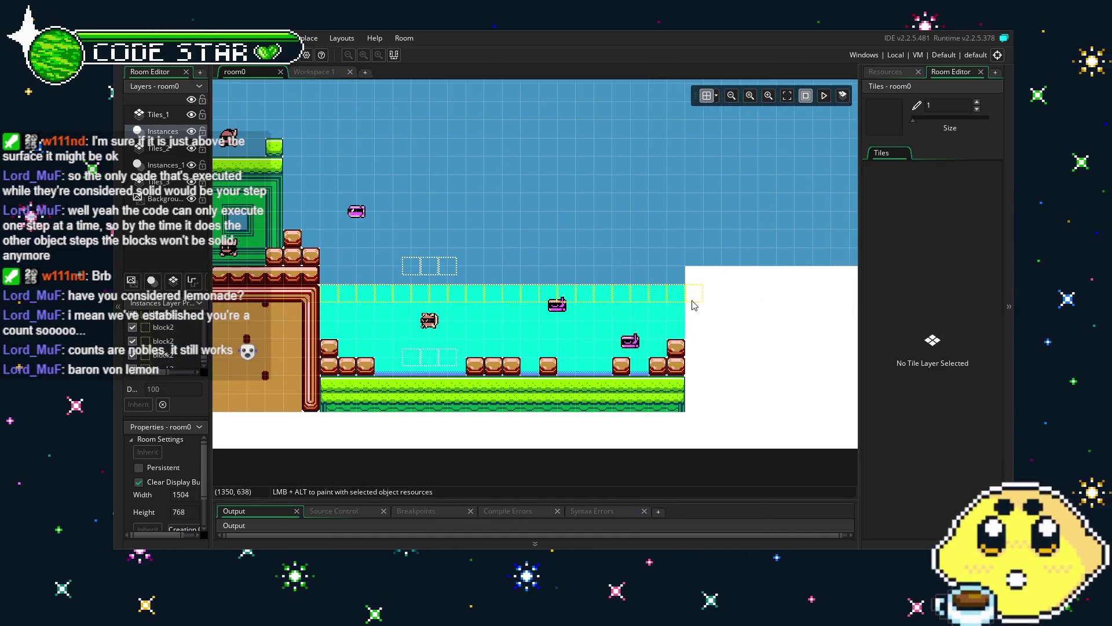
scroll(501, 348, "up", 3)
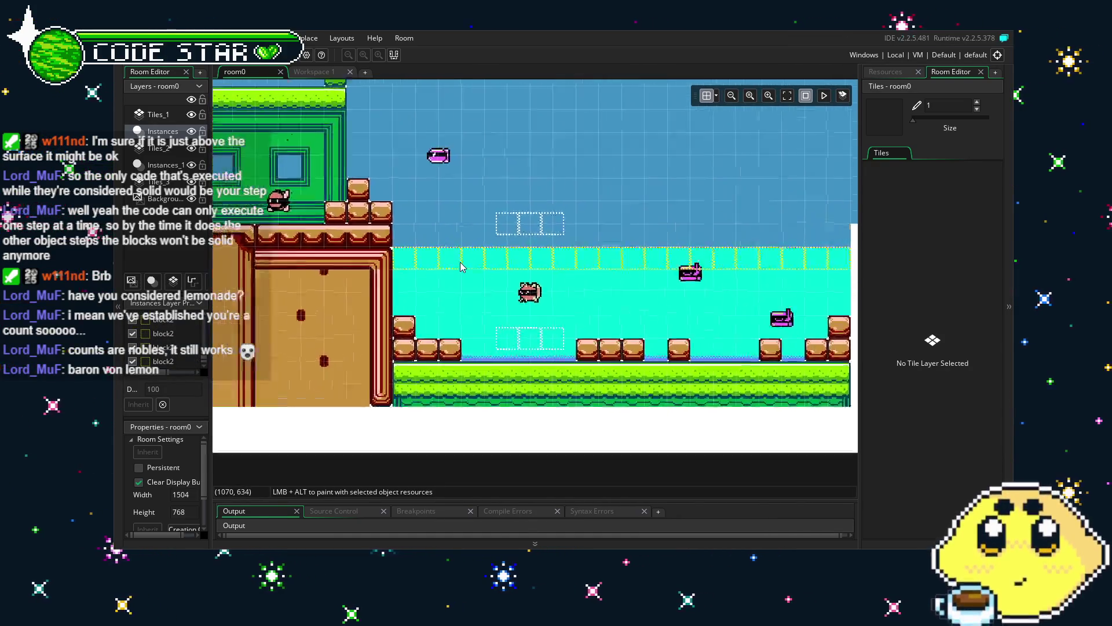
scroll(431, 317, "down", 2)
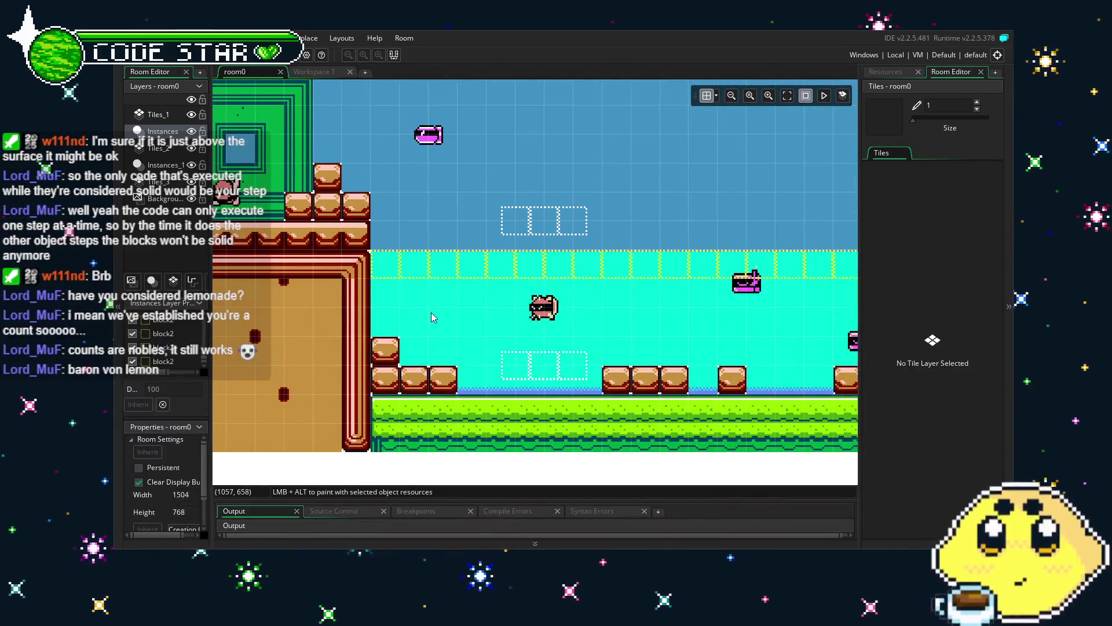
scroll(456, 319, "down", 3)
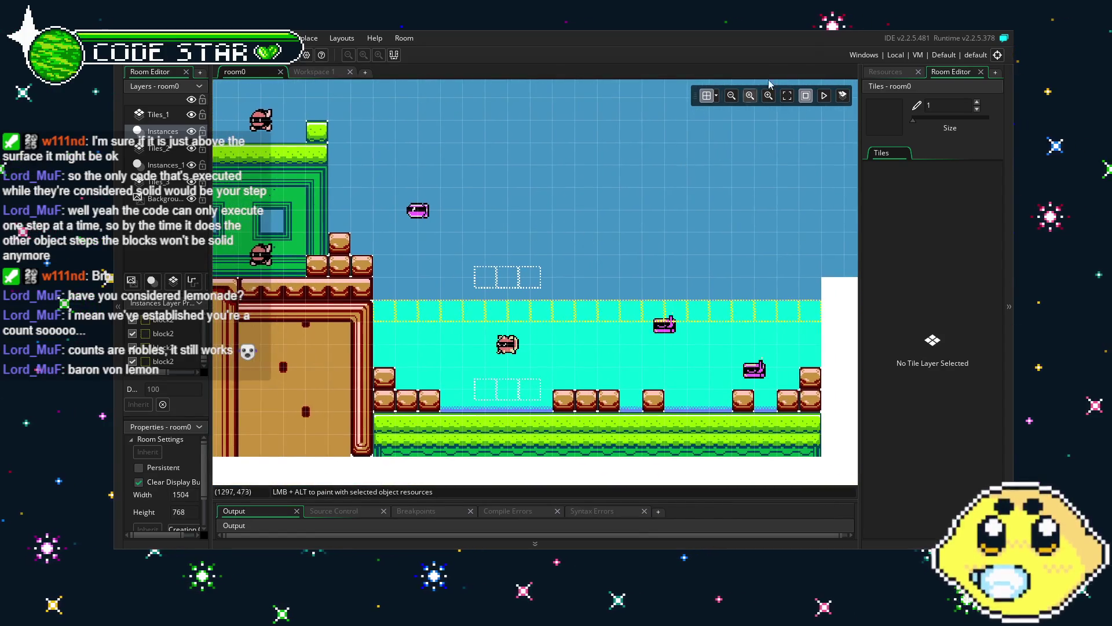
Step: Open block2's object settings from the resource list
left_click(879, 74)
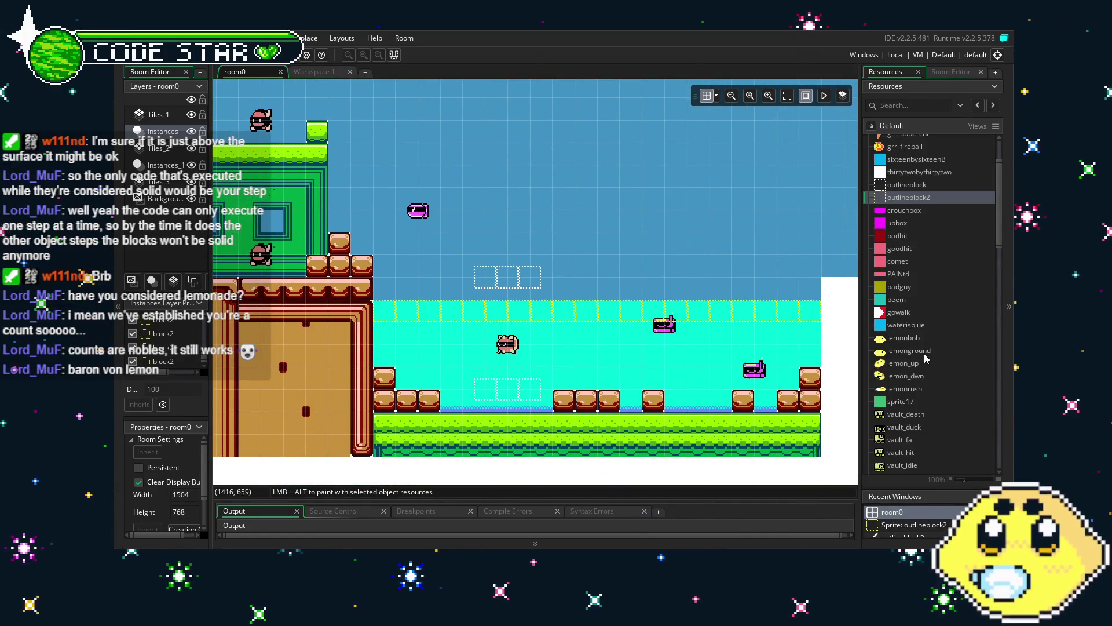
scroll(925, 359, "down", 15)
scroll(925, 359, "down", 5)
double_click(897, 278)
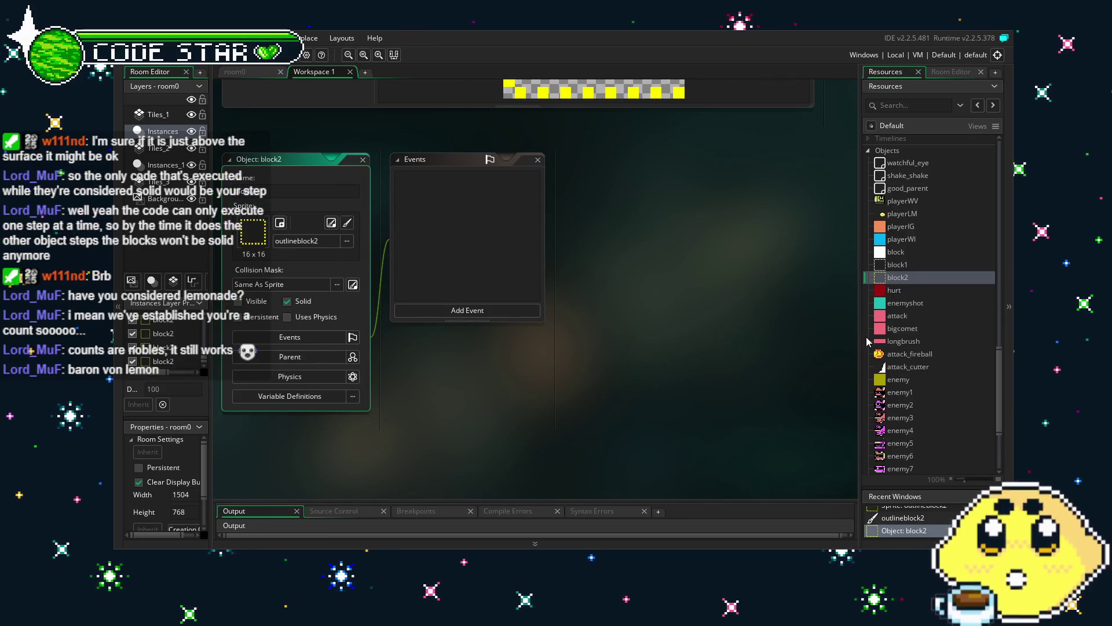
Step: Open playerLM's Step event code and add a blank line after the last line
scroll(886, 313, "down", 3)
scroll(897, 290, "up", 6)
scroll(909, 266, "down", 2)
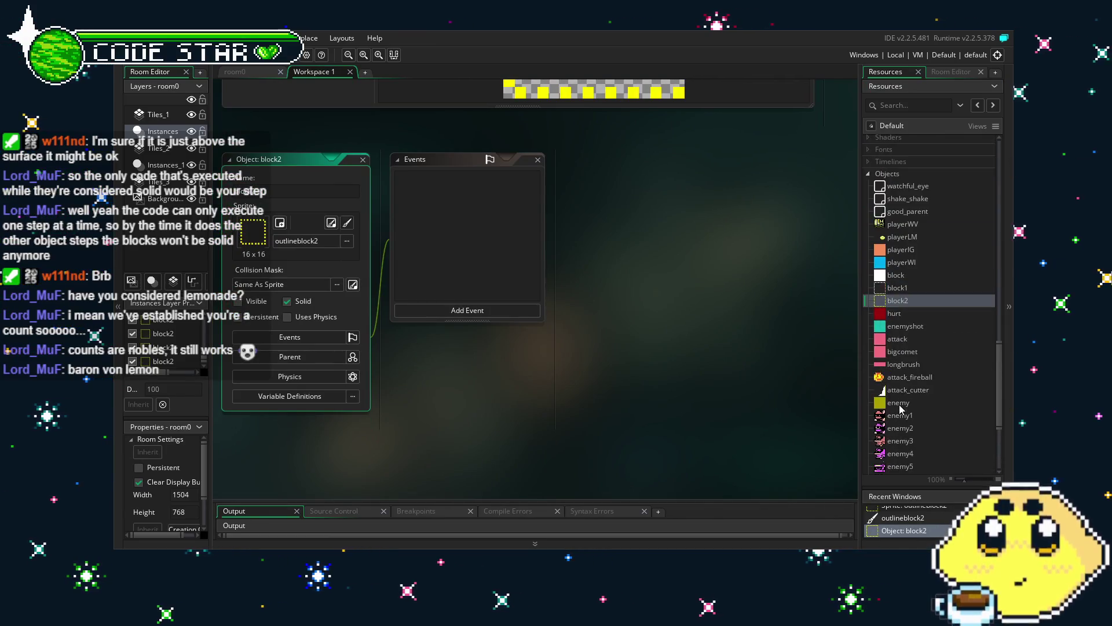
double_click(916, 237)
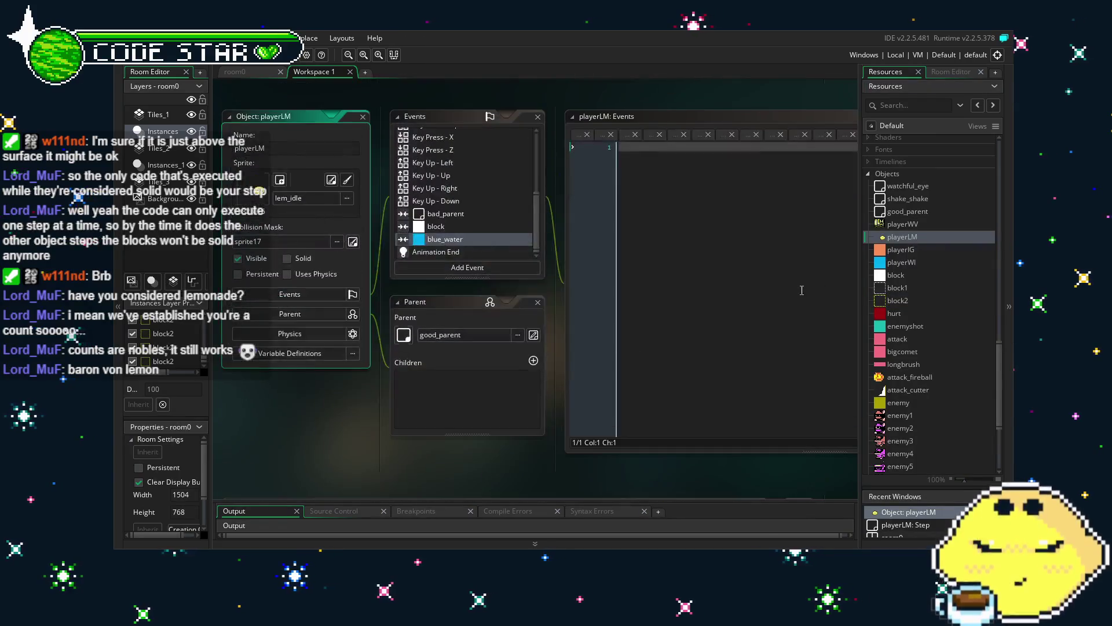
scroll(453, 231, "up", 5)
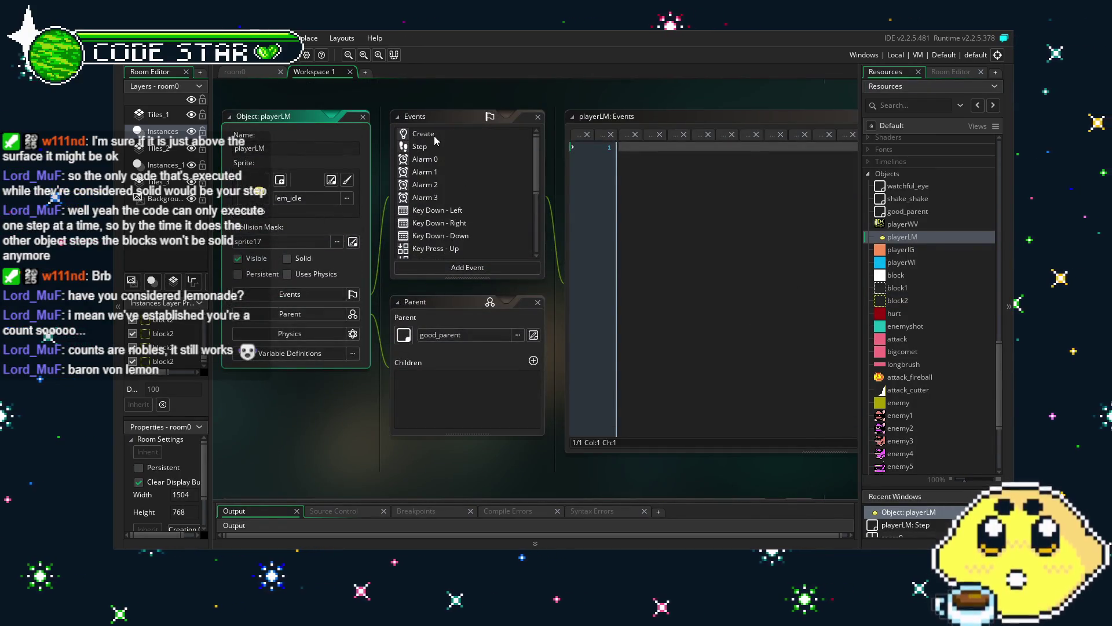
left_click(444, 148)
left_click_drag(485, 410, 279, 357)
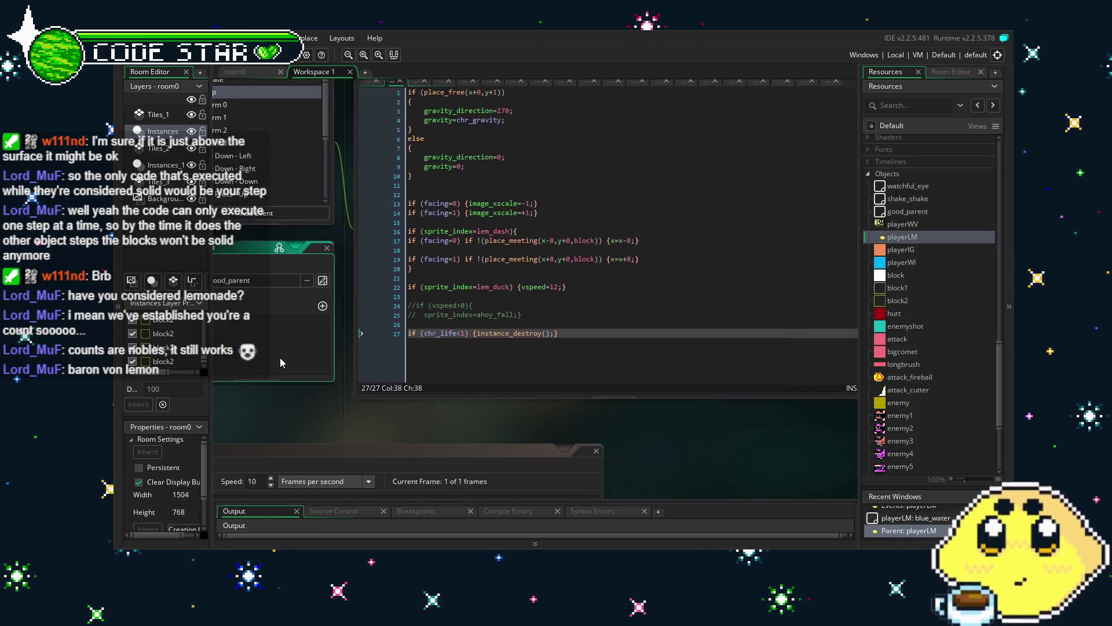
left_click(648, 358)
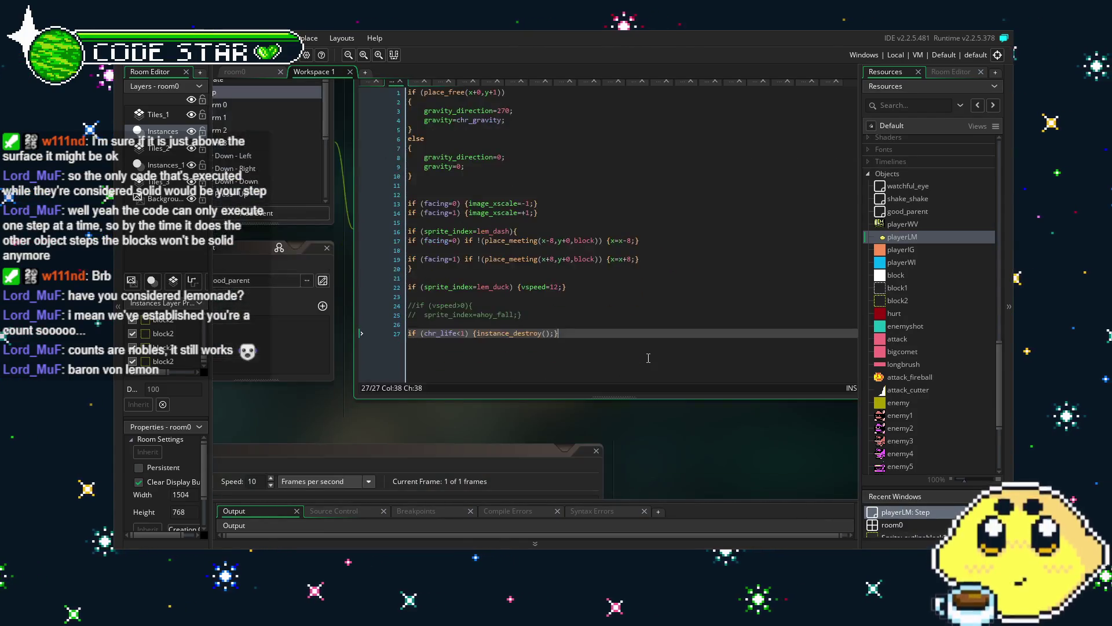
key("Return")
key("Return")
type("if (plac")
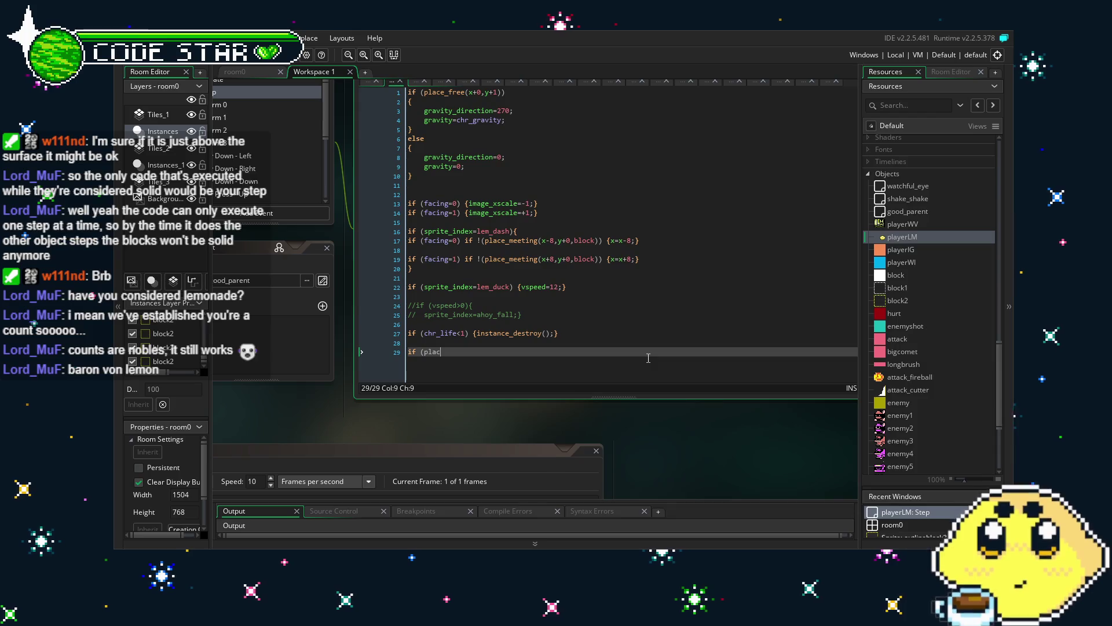
Step: Write the condition place_meeting(x+0,y+1,block2) using the autocomplete suggestion
type("e")
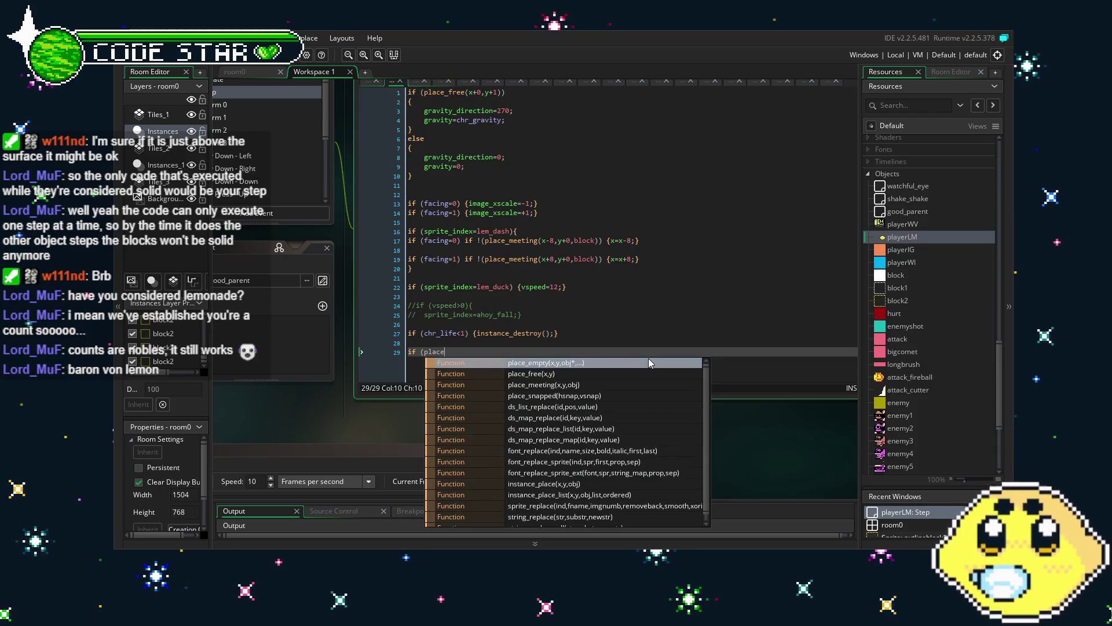
type("_m")
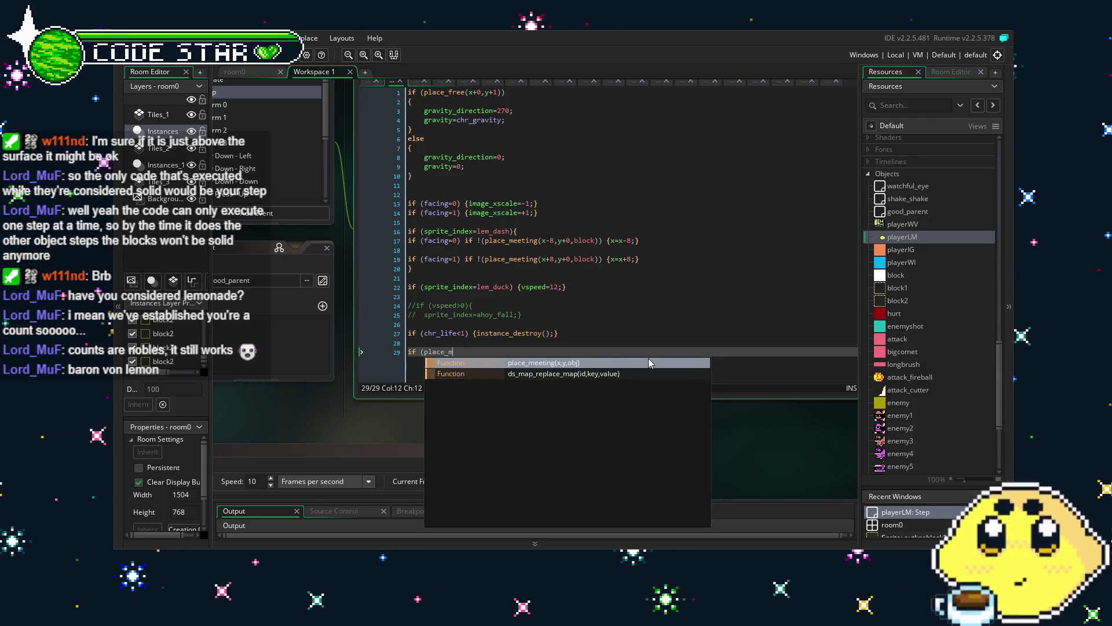
key("Return")
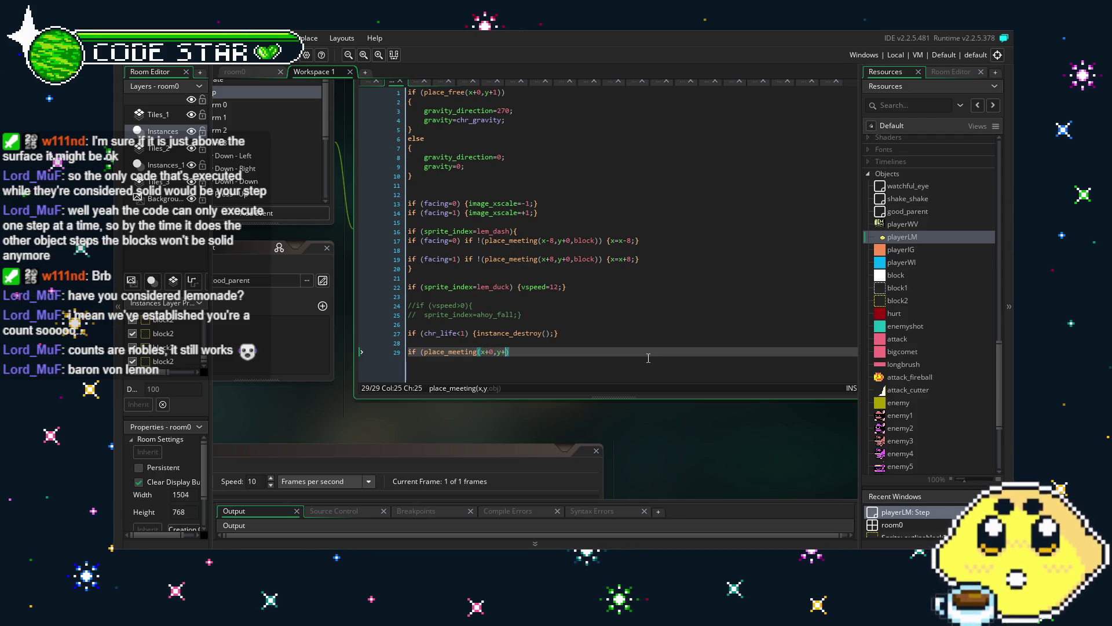
type("1,-")
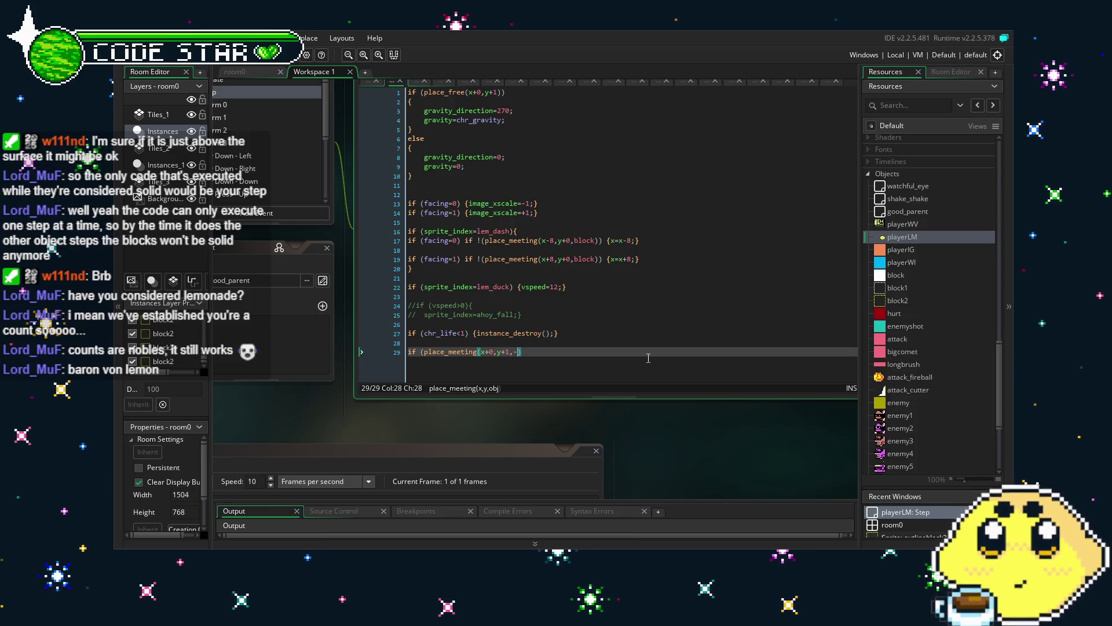
key("BackSpace")
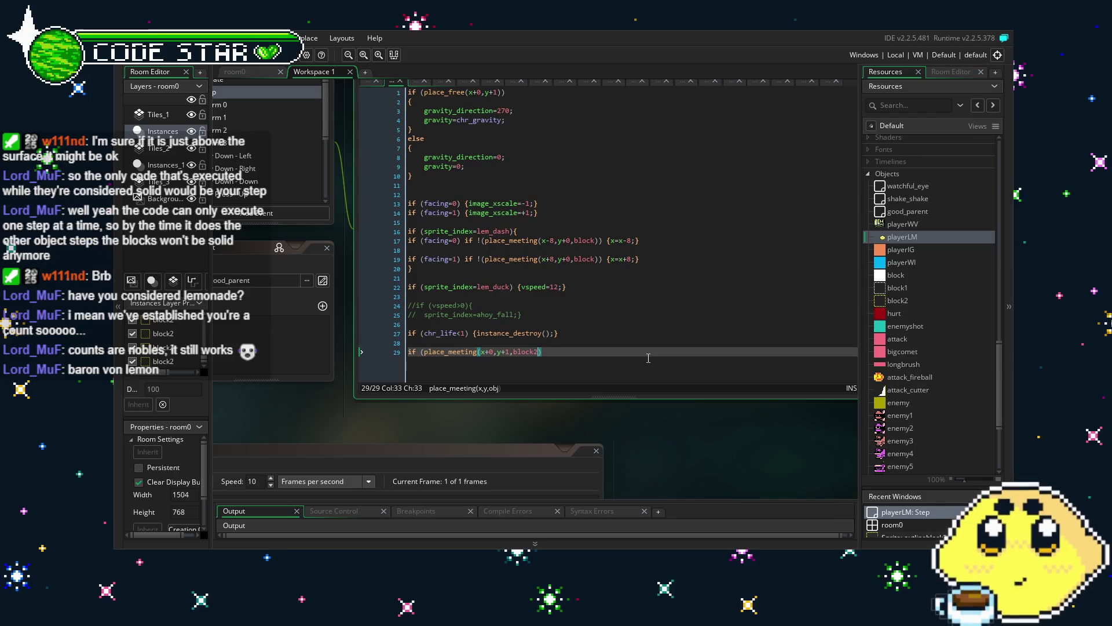
type("block2)")
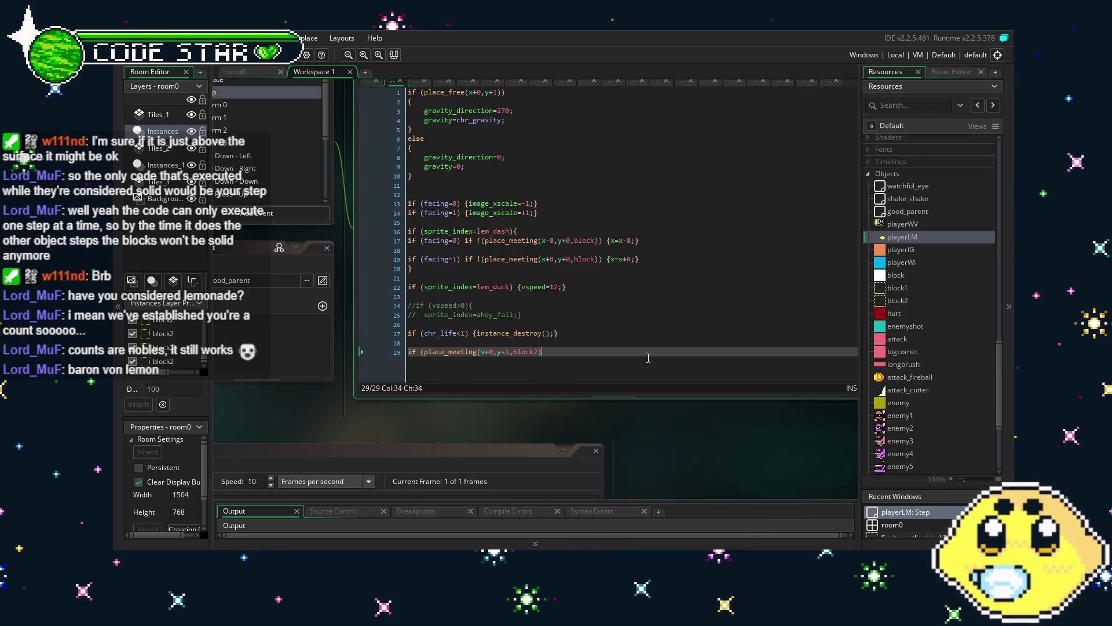
type(")")
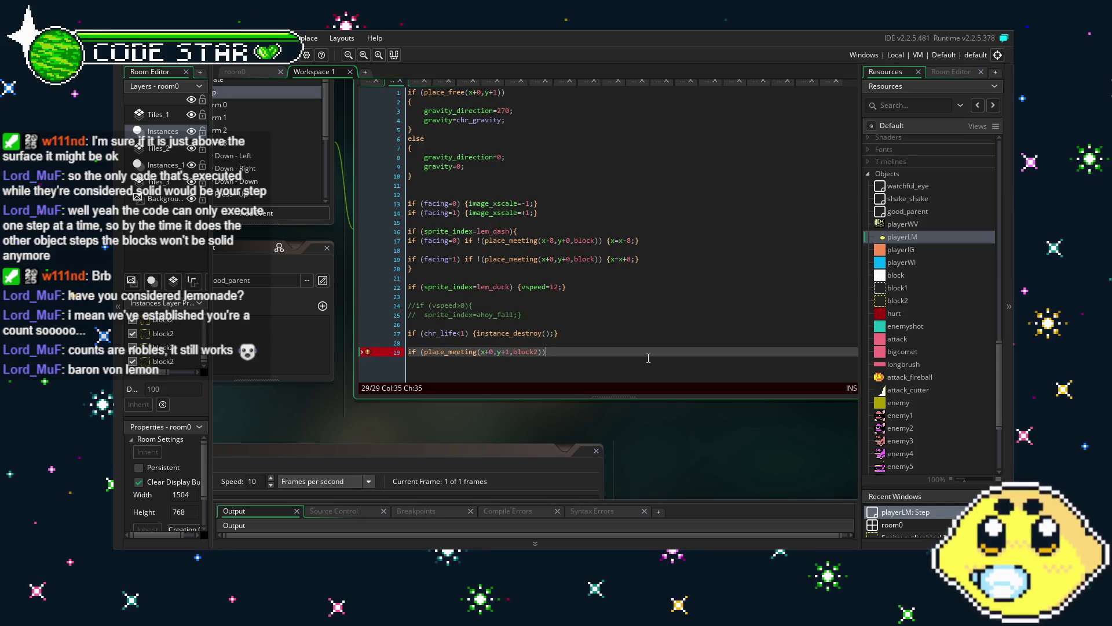
key("Return")
key("BackSpace")
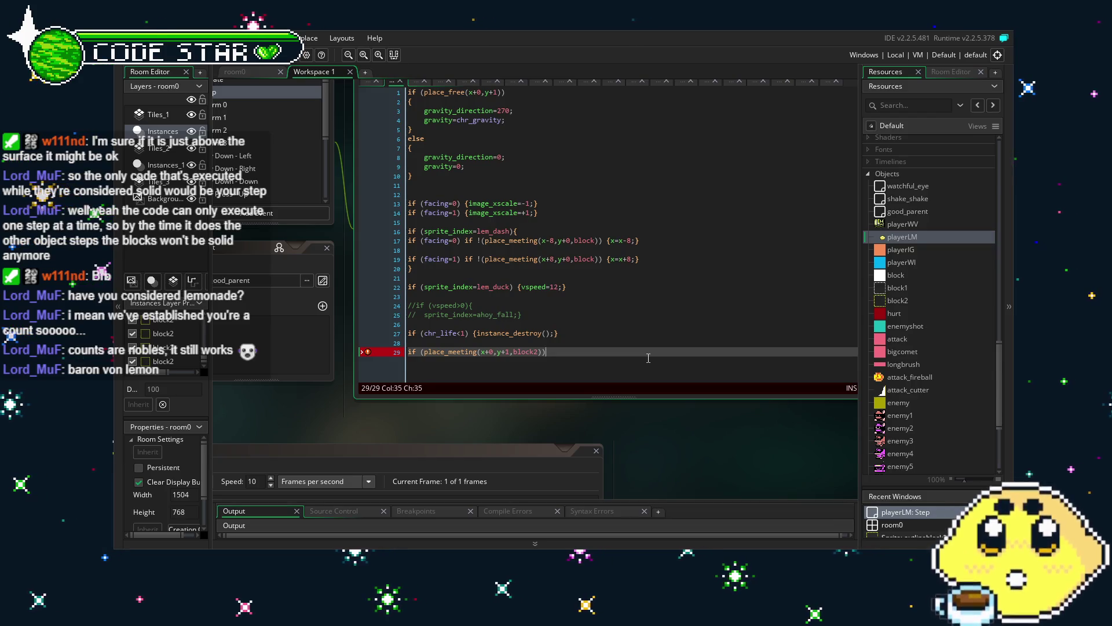
key("BackSpace")
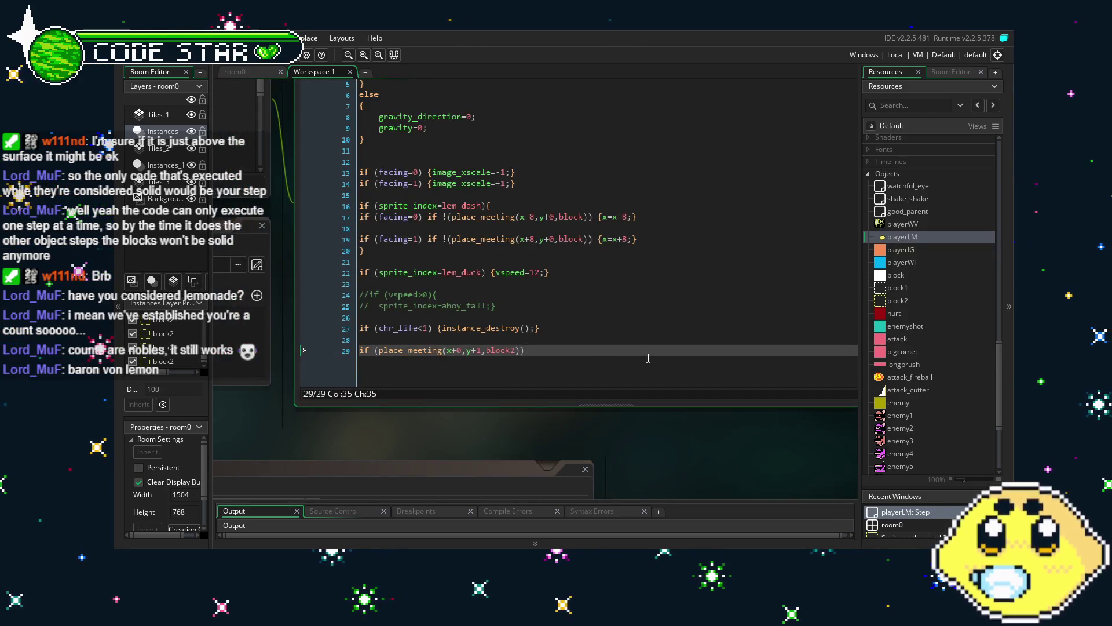
Step: Open the if block with { on the same line, start an indented line, then reopen block2
type("{")
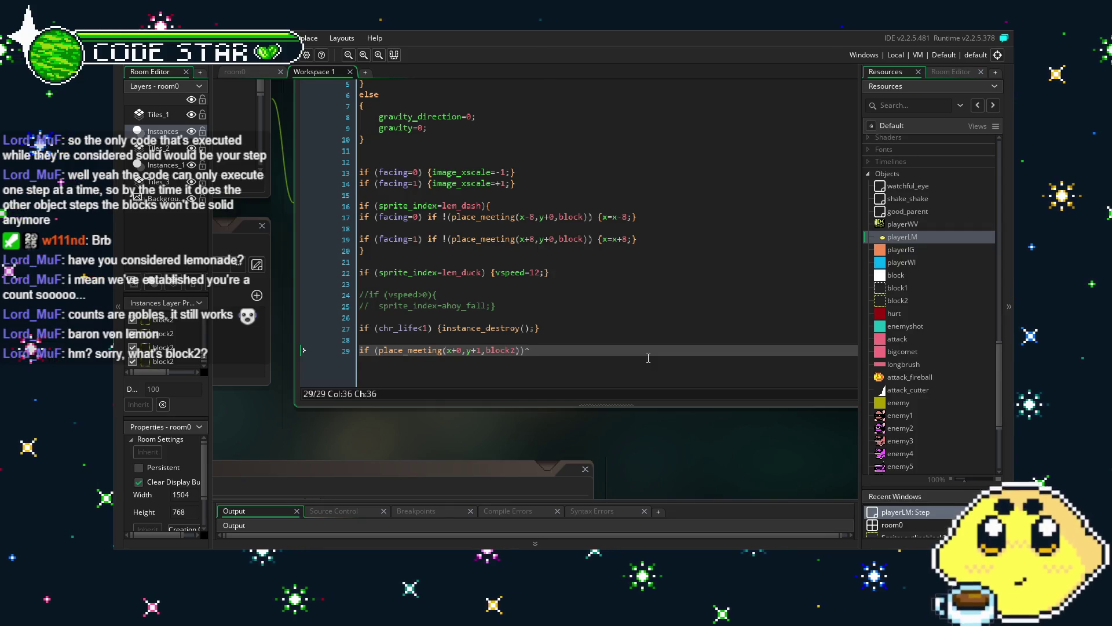
type("[")
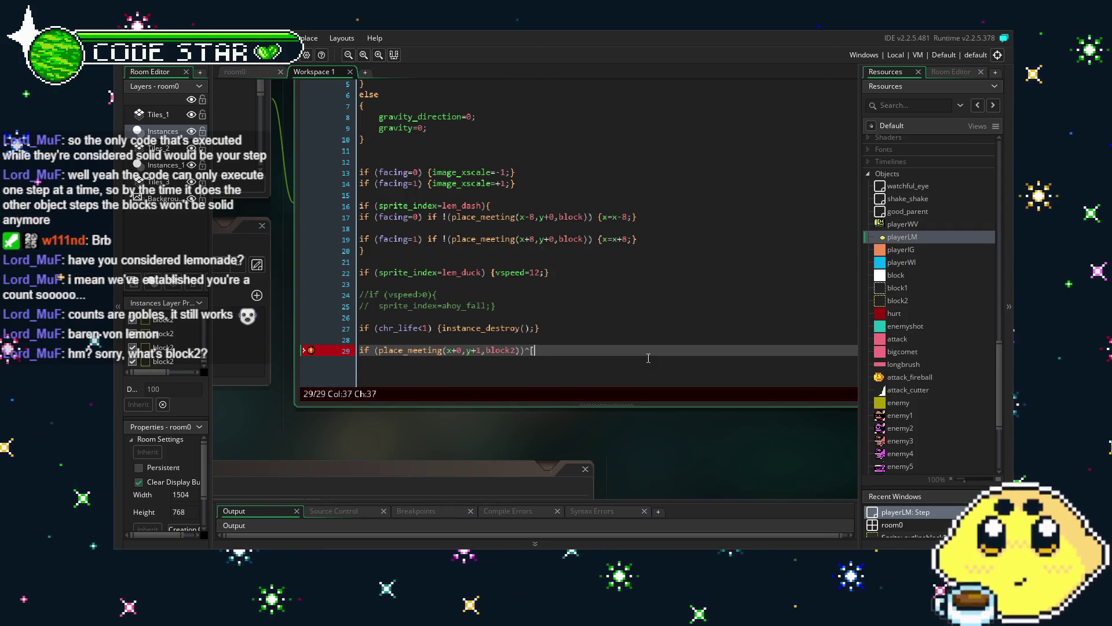
key("BackSpace")
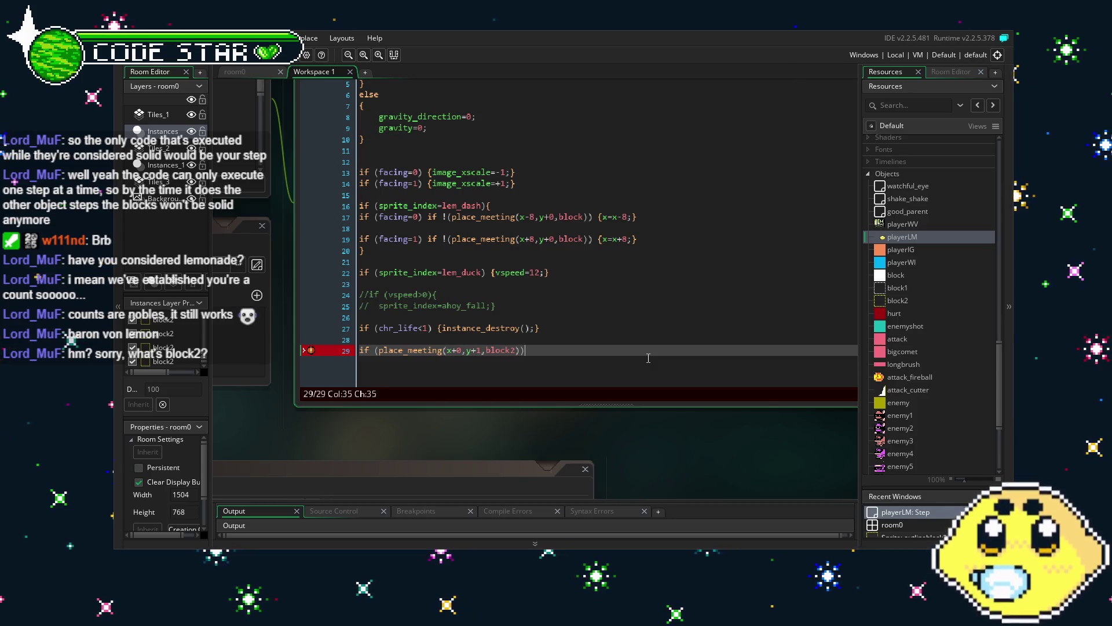
key("BackSpace")
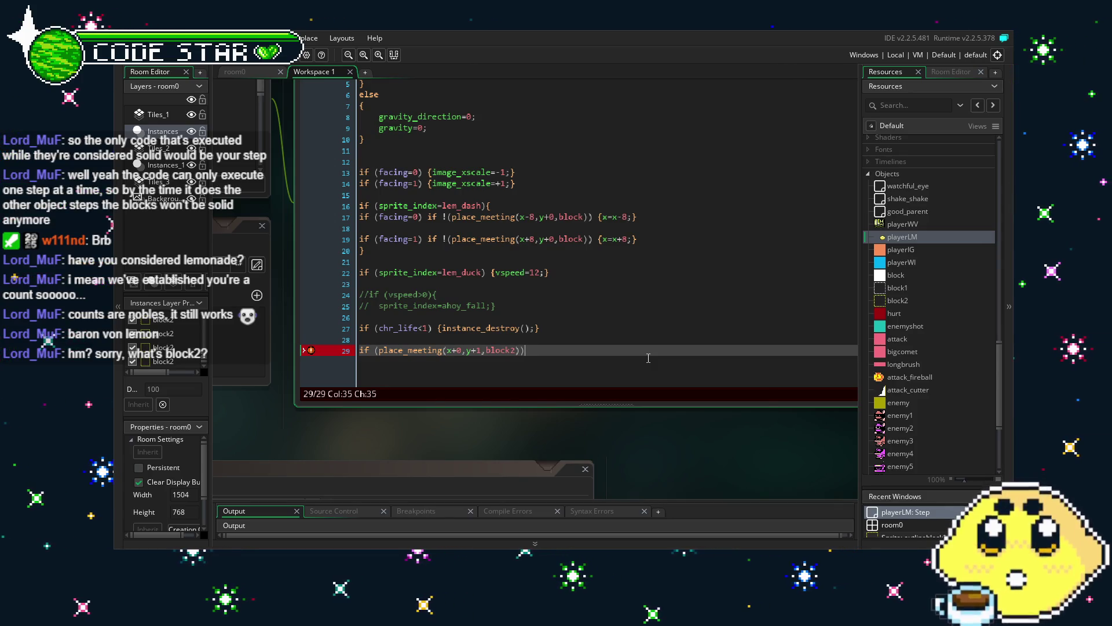
type("{")
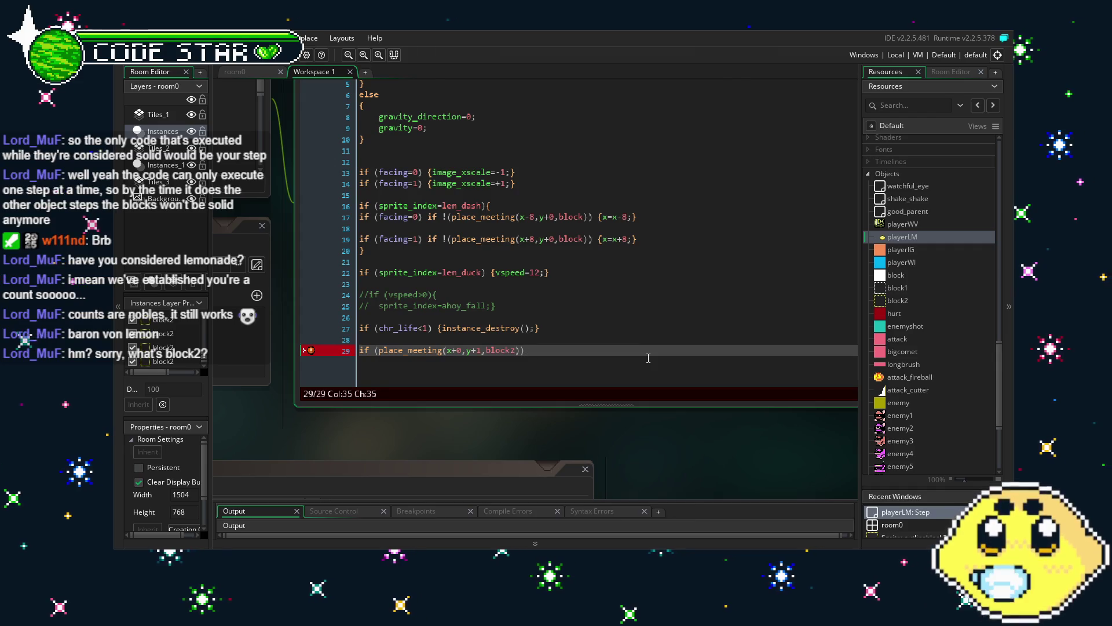
key("Return")
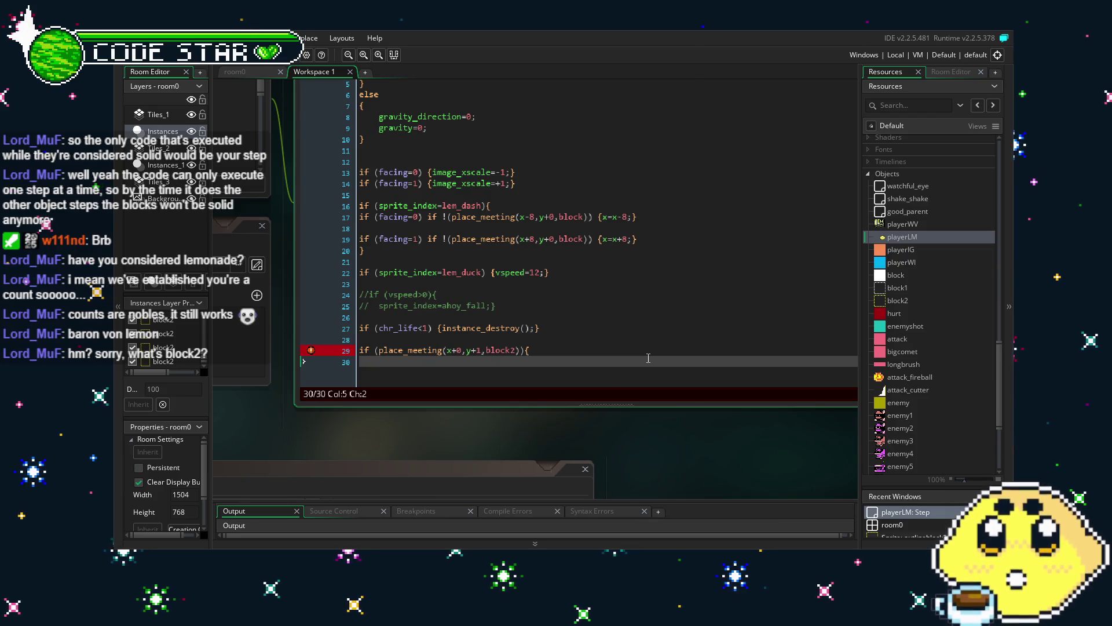
key("Insert")
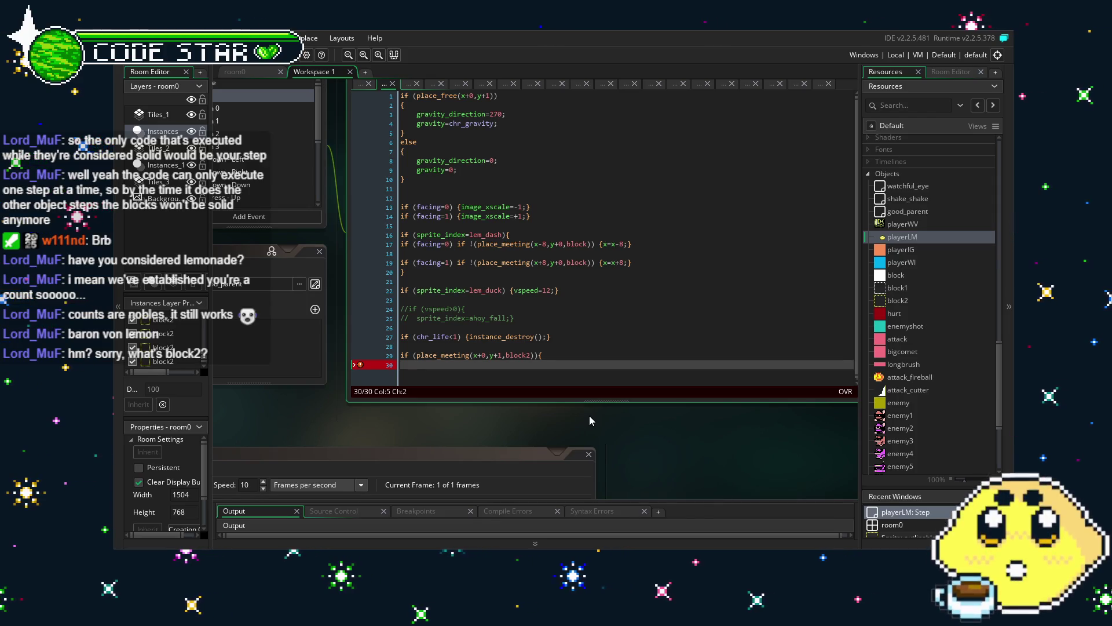
double_click(920, 299)
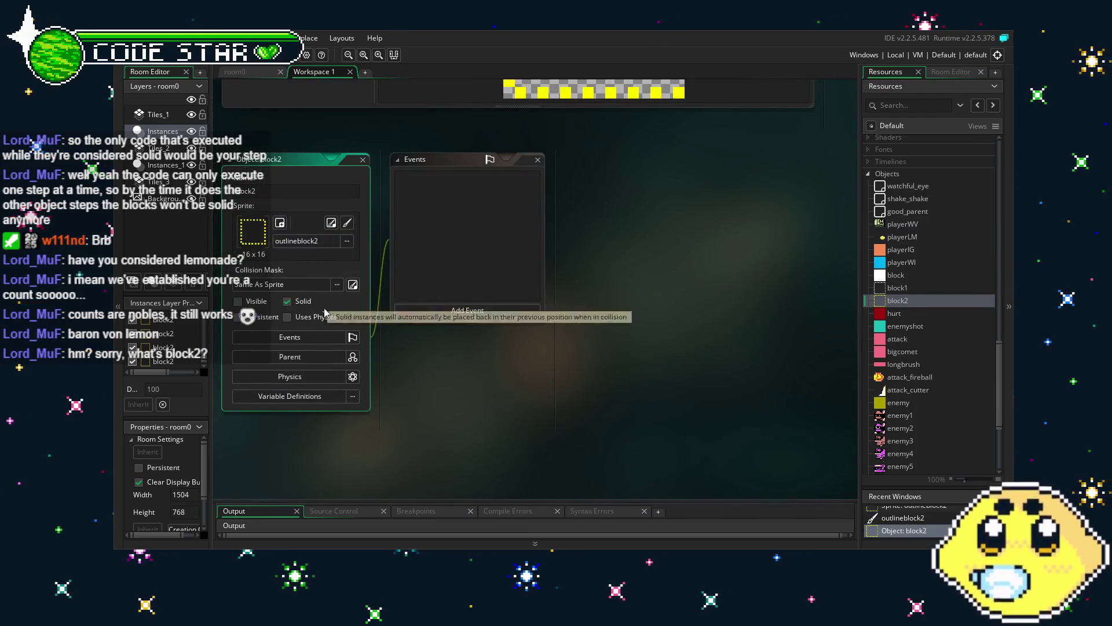
Step: Reopen playerLM's Step code and erase the partly typed text on line 30
double_click(903, 237)
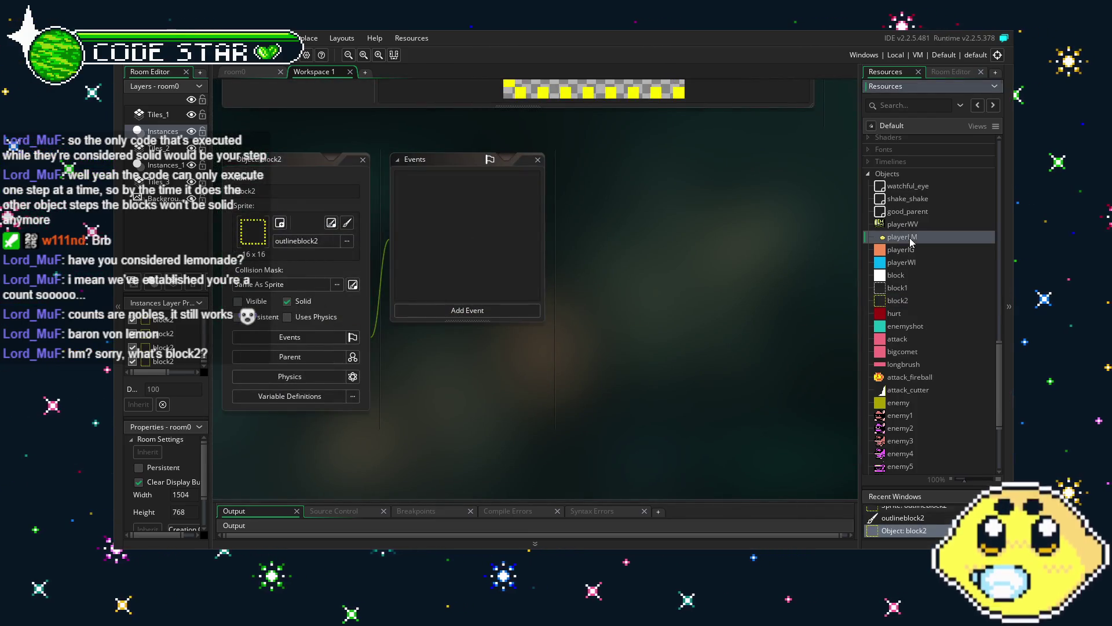
left_click(506, 366)
type("solid")
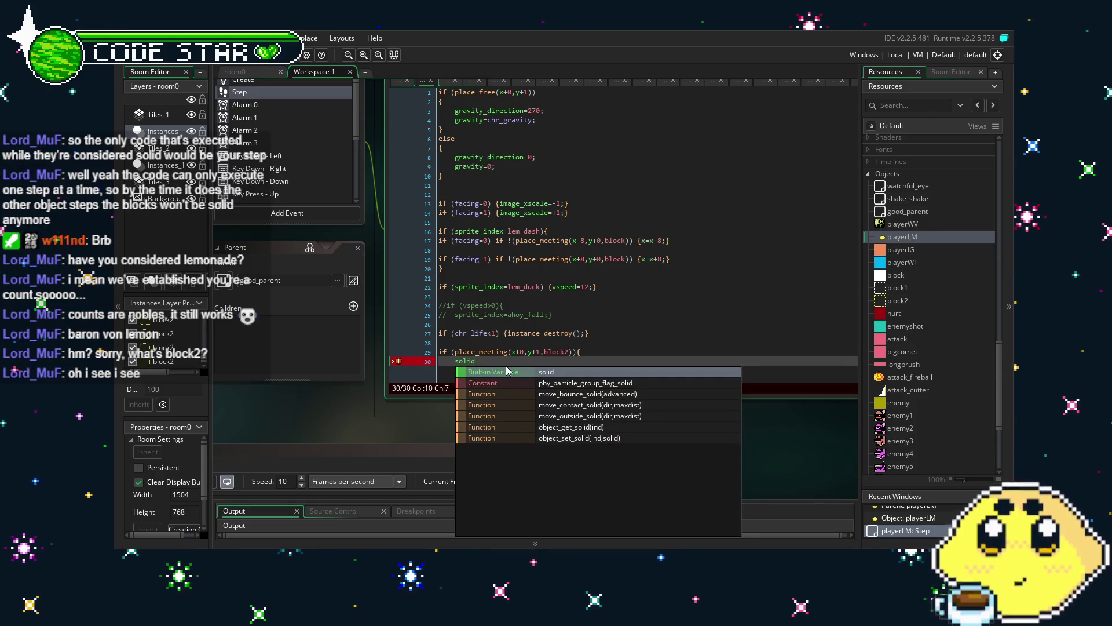
key("BackSpace")
key("BackSpace")
key("BackSpace")
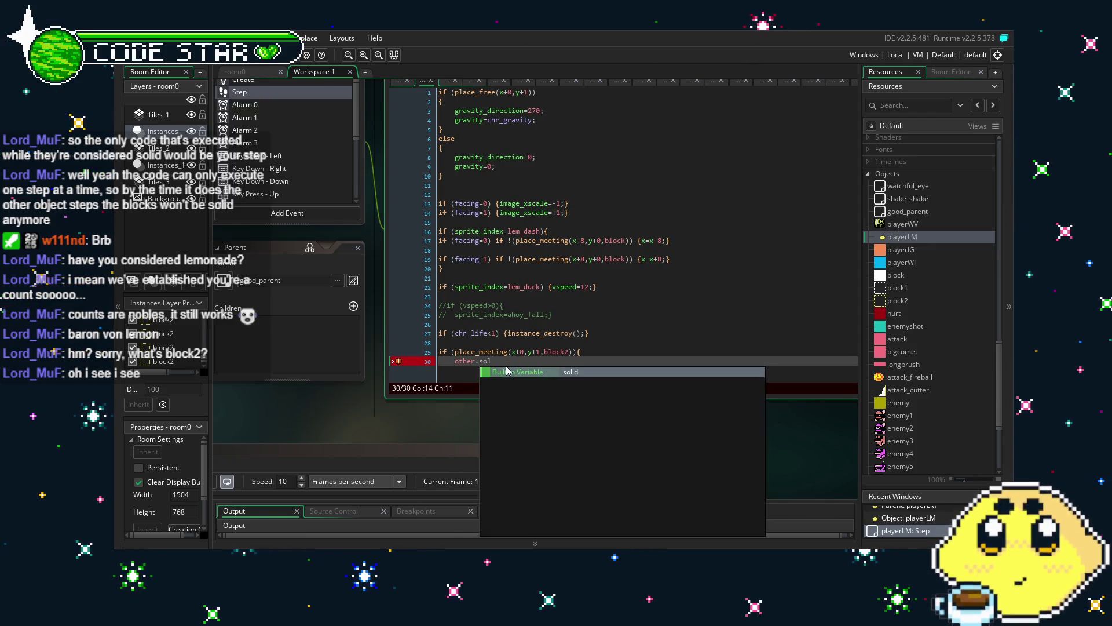
key("BackSpace")
key("BackSpace")
key("BackSpace")
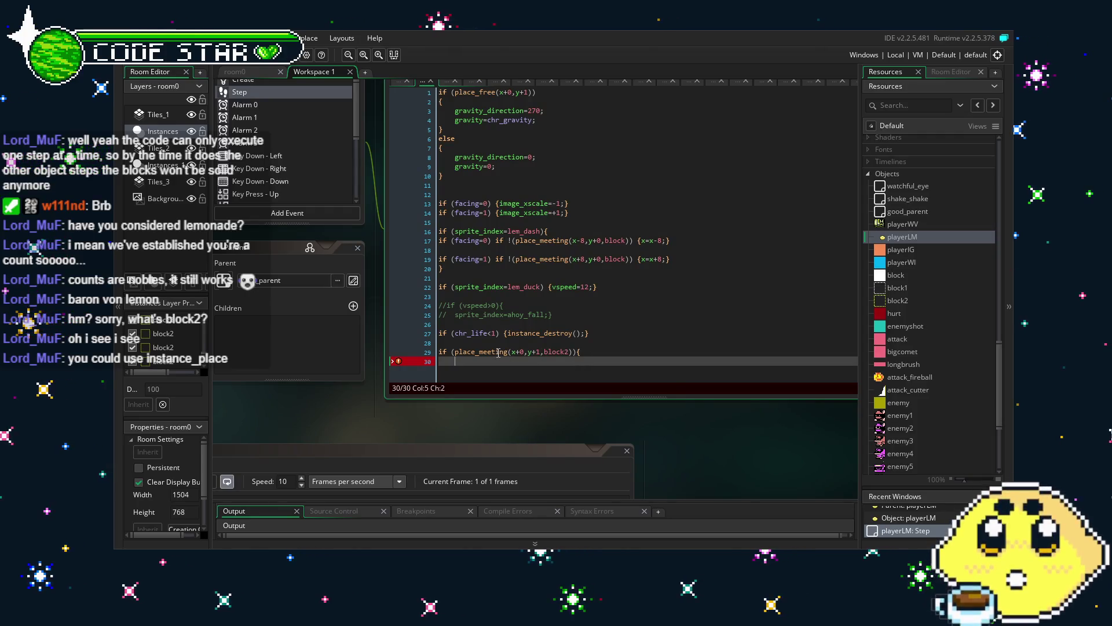
Step: Replace place_meeting on line 29 with instance_place from autocomplete
left_click_drag(508, 351, 457, 354)
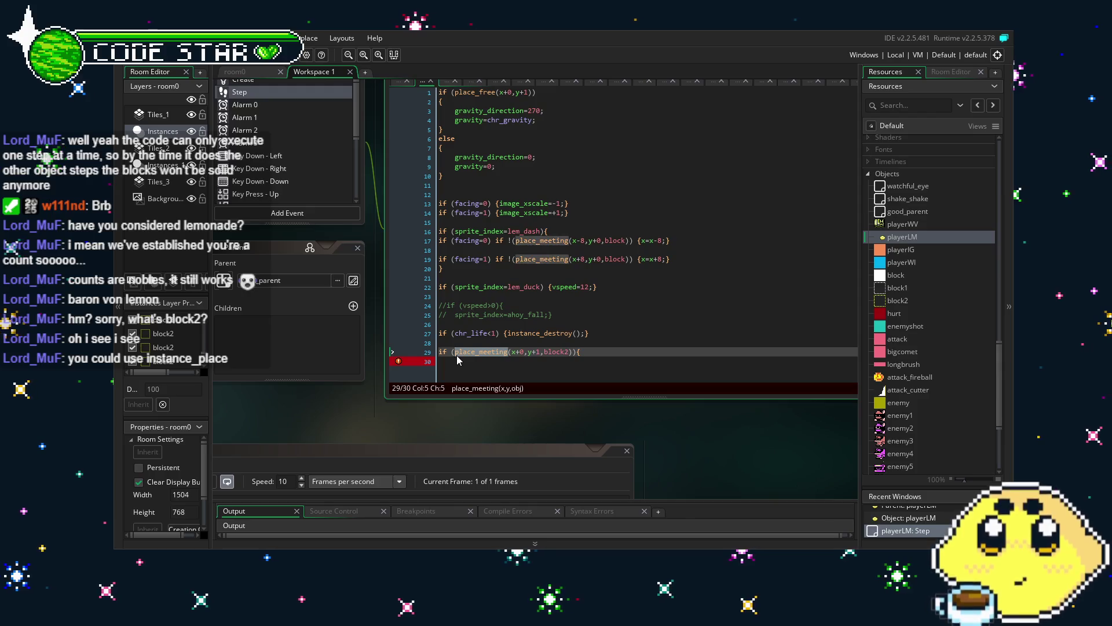
type("instan")
key("Delete")
key("Delete")
key("Delete")
key("ctrl+a")
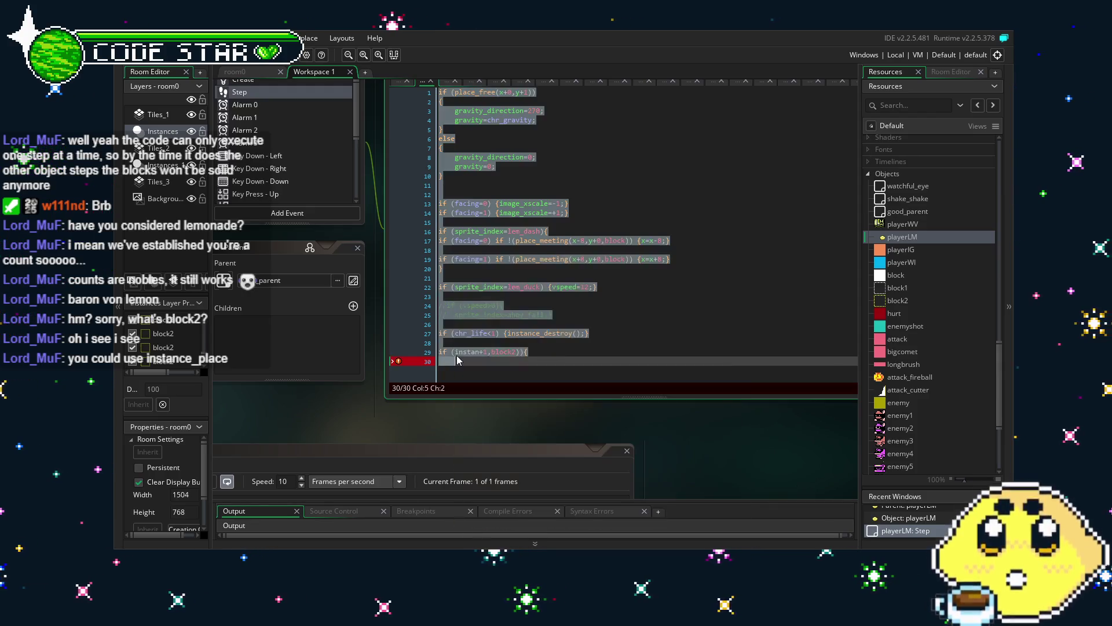
left_click(458, 360)
left_click_drag(528, 352, 452, 355)
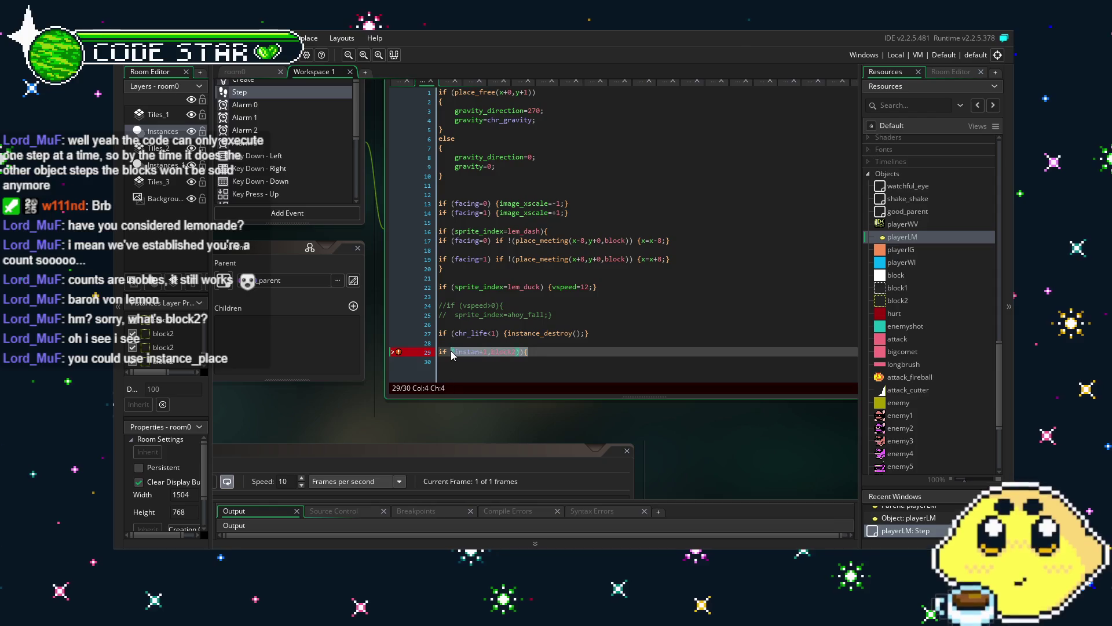
type("instan")
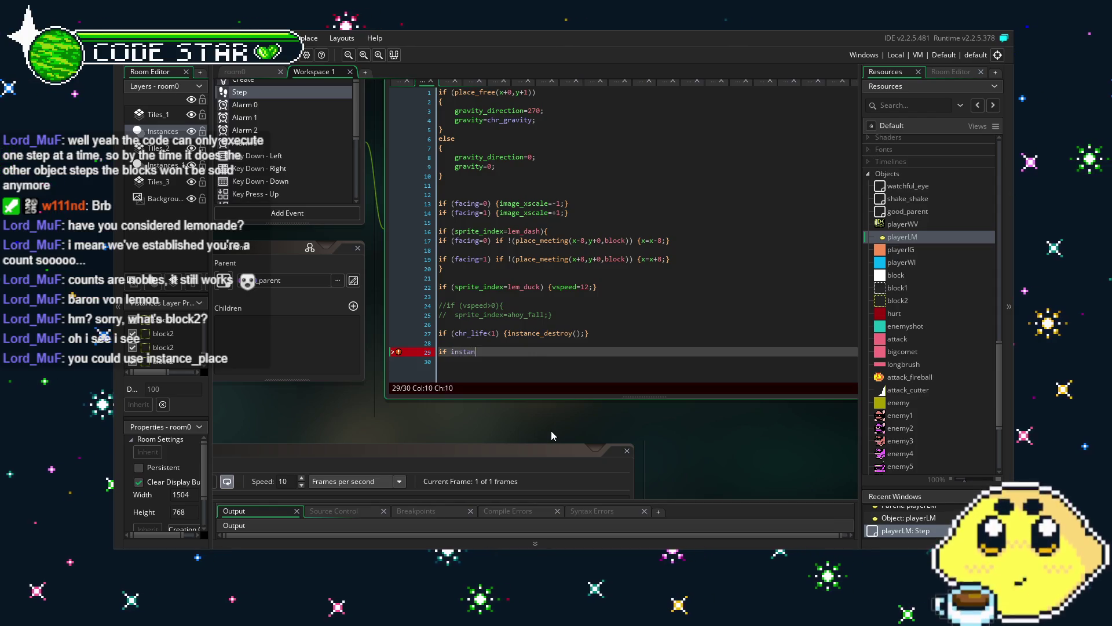
type("ce_plac")
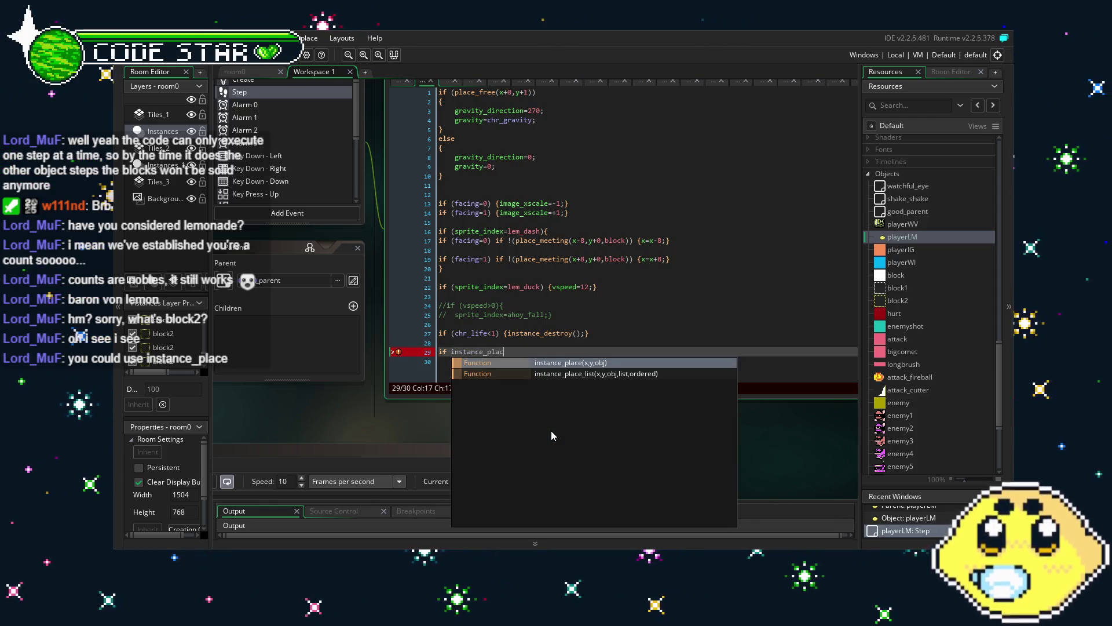
key("Return")
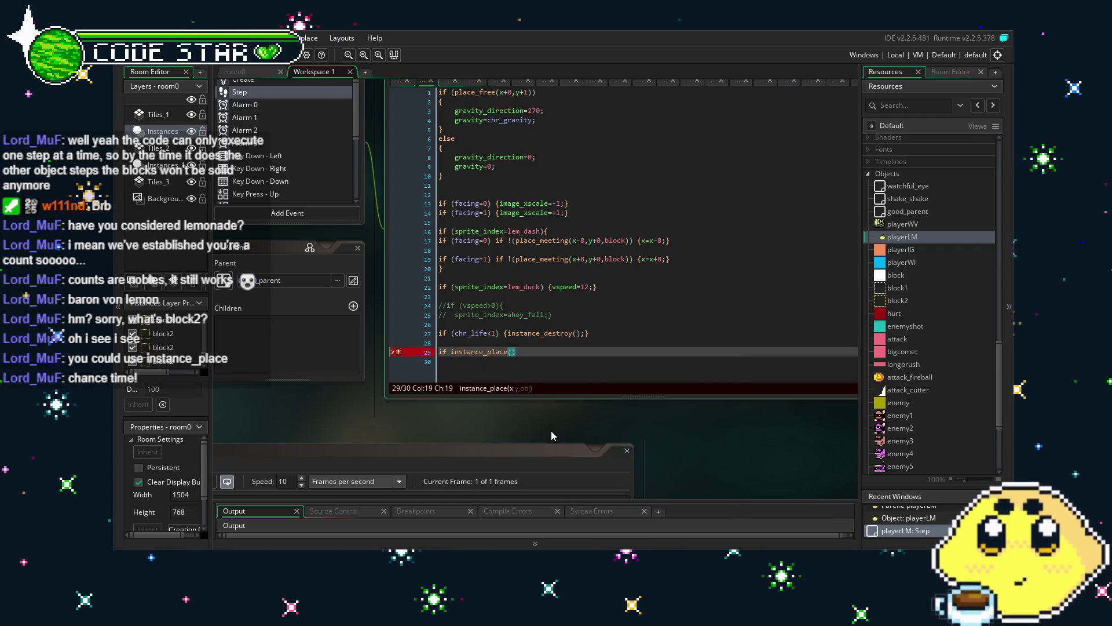
Step: Fill in the instance_place arguments x+0, y+1 and block2
type("x+0,y")
key("BackSpace")
type("y+1")
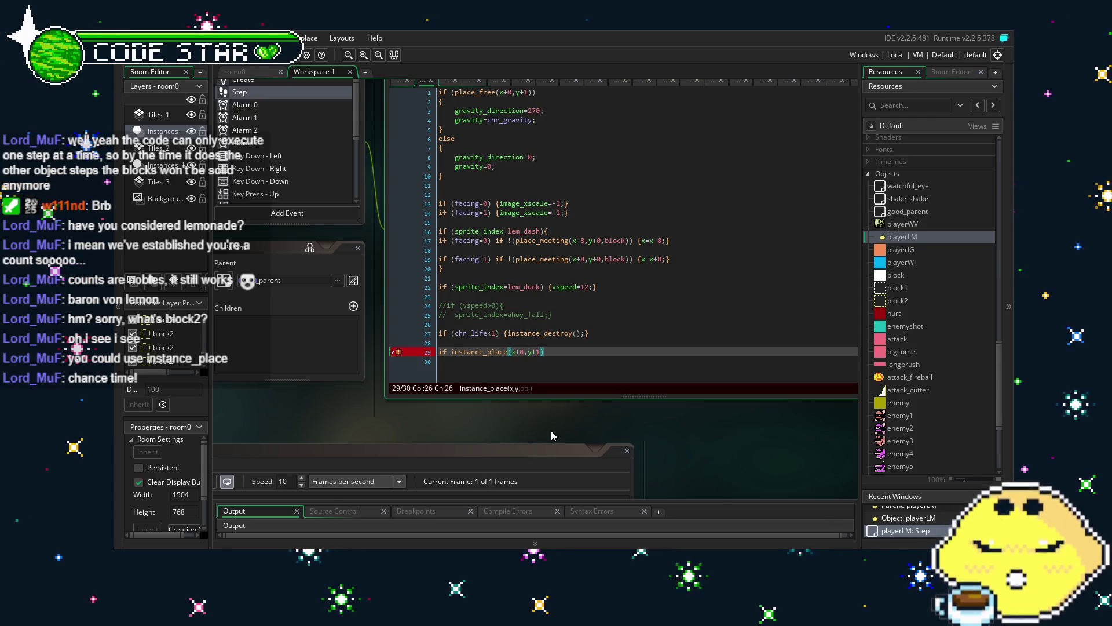
type(",")
key("BackSpace")
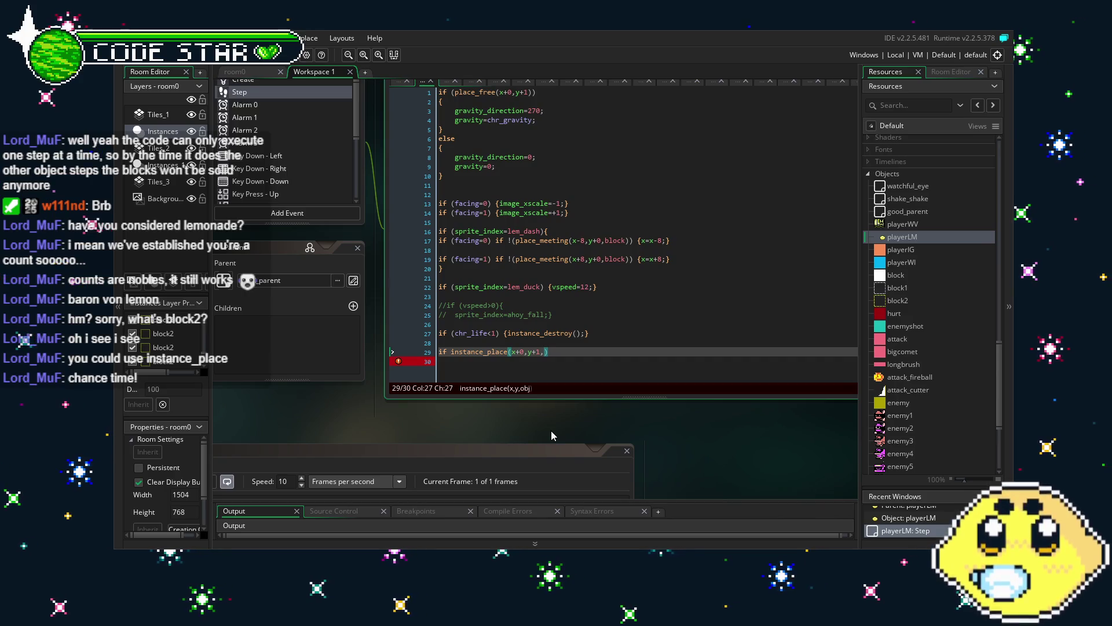
type("b;pc")
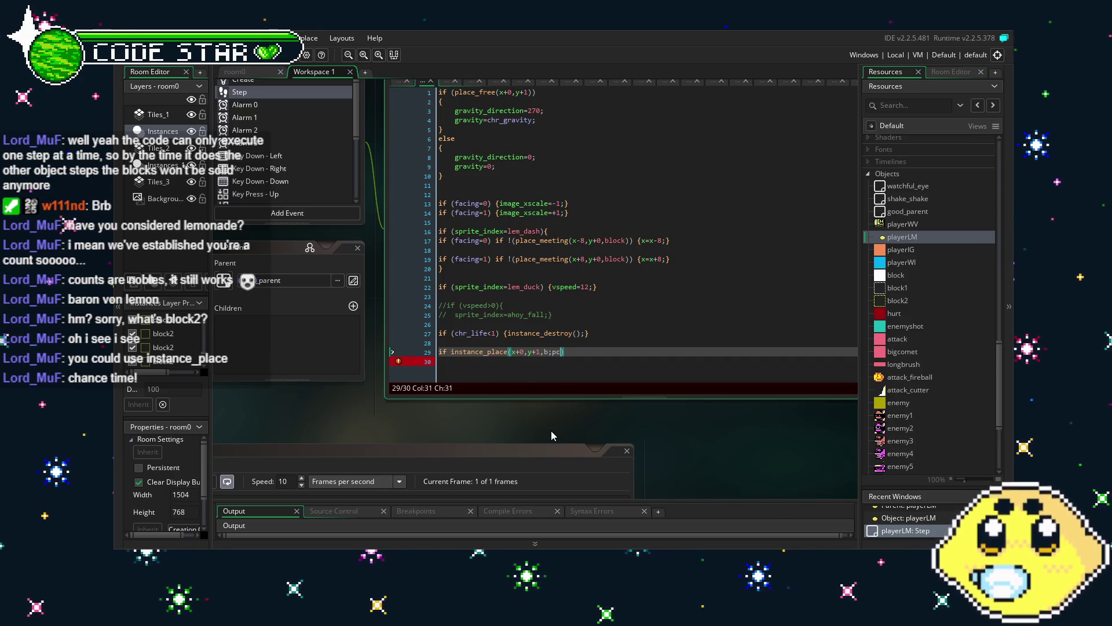
key("BackSpace")
key("BackSpace")
key("BackSpace")
type("lock2")
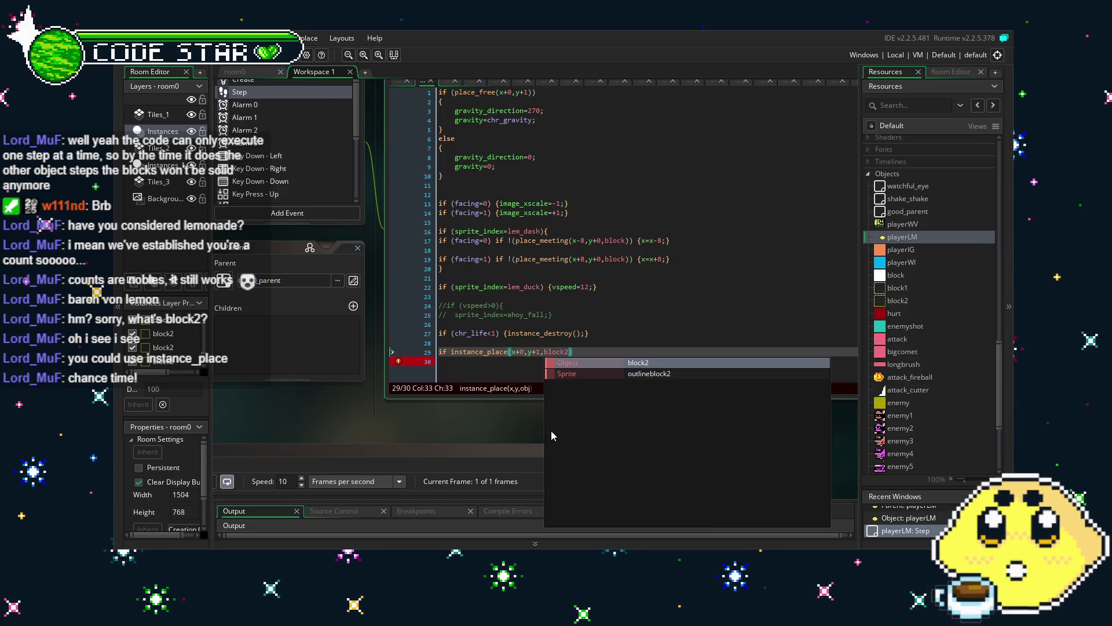
Step: Change the y offset to y+4, close the condition with ){, and add an empty line
left_click(547, 351)
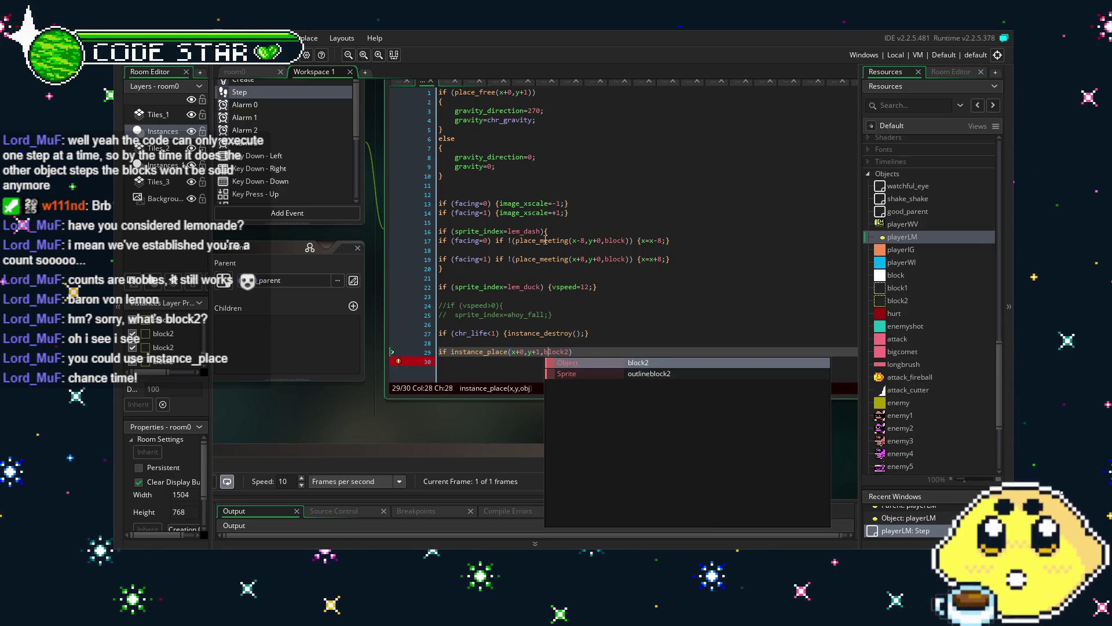
left_click(544, 268)
left_click(539, 351)
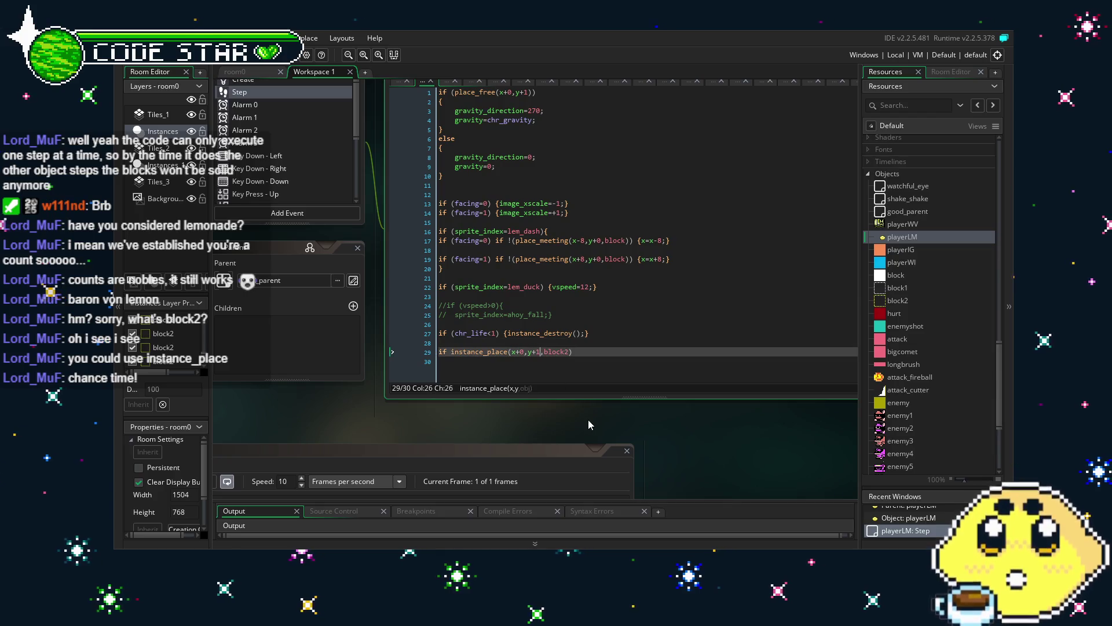
key("BackSpace")
type("4")
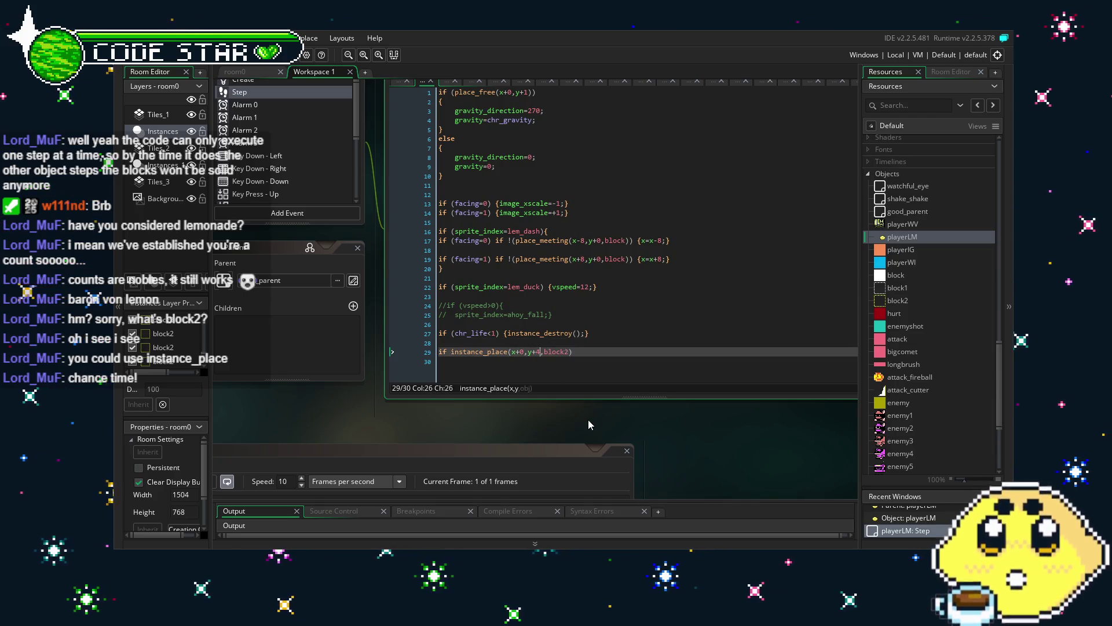
left_click(595, 355)
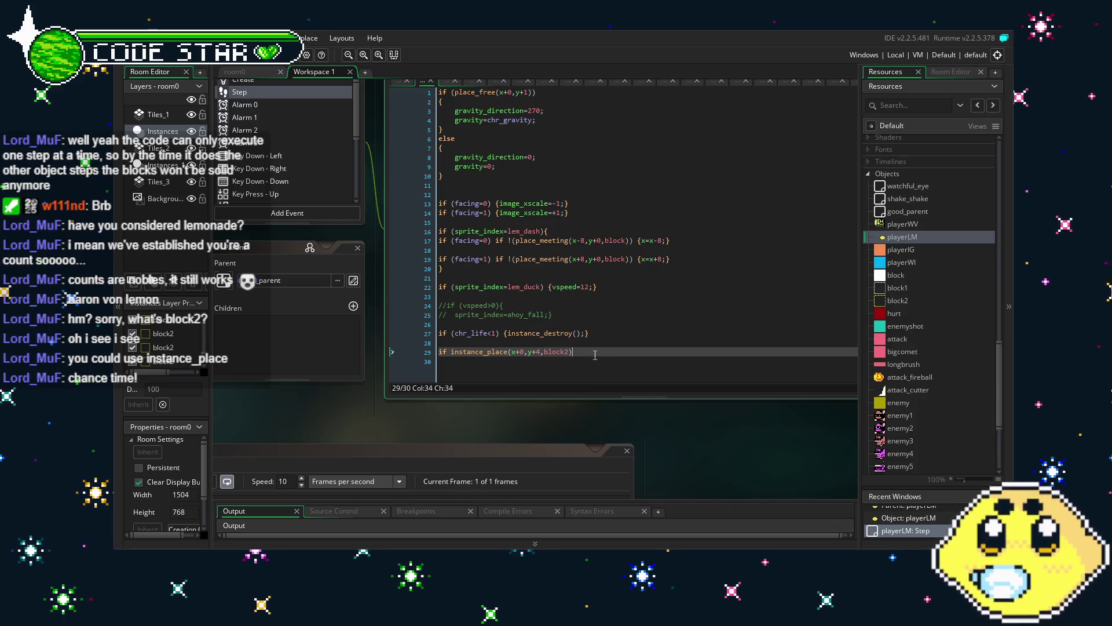
type(")")
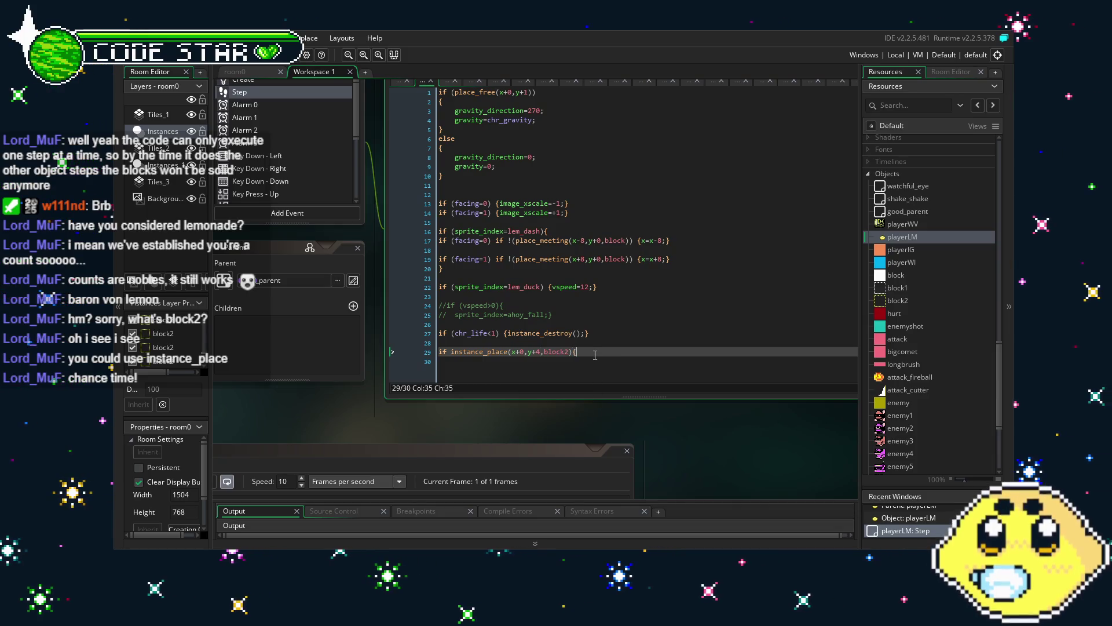
key("Return")
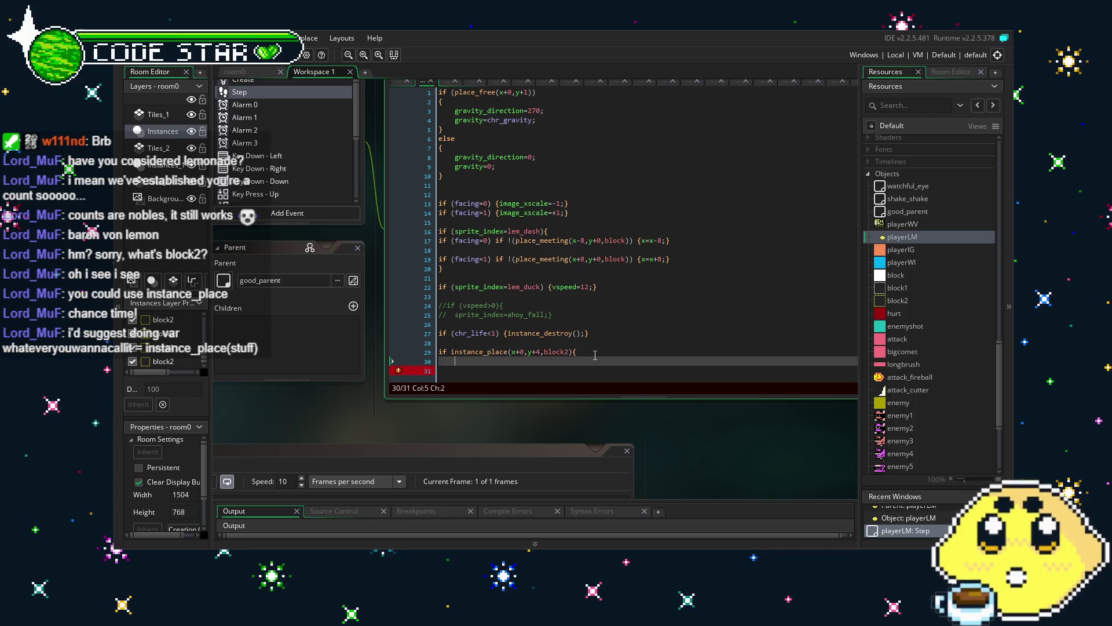
Step: Turn line 29 into var bob = instance_place(x+0,y+4,block2); without the brace
left_click(439, 355)
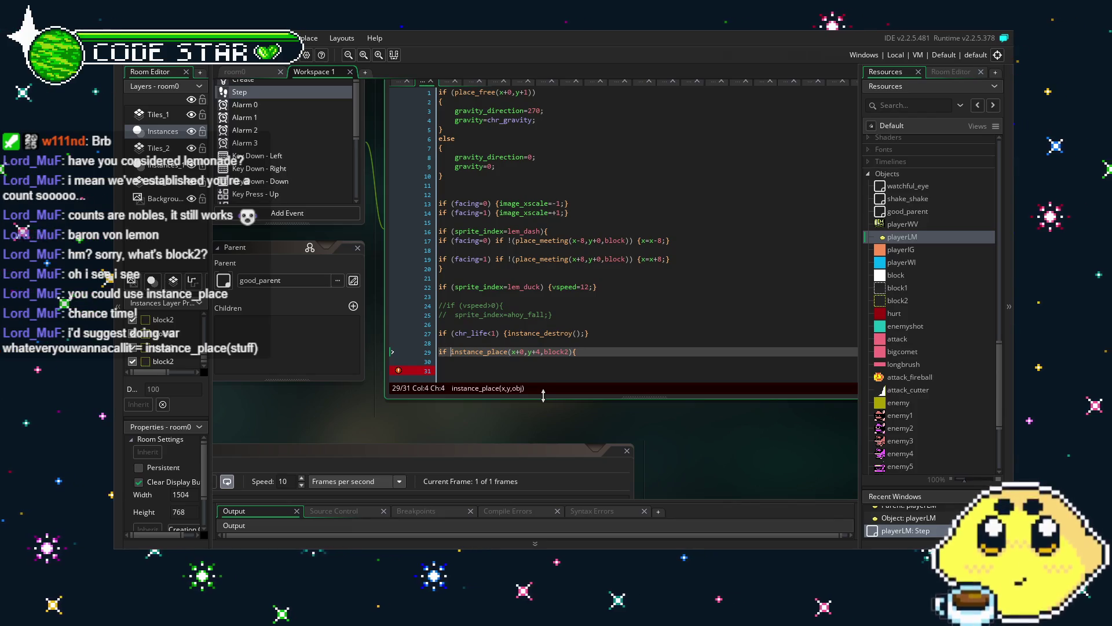
key("BackSpace")
key("BackSpace")
key("BackSpace")
type("var")
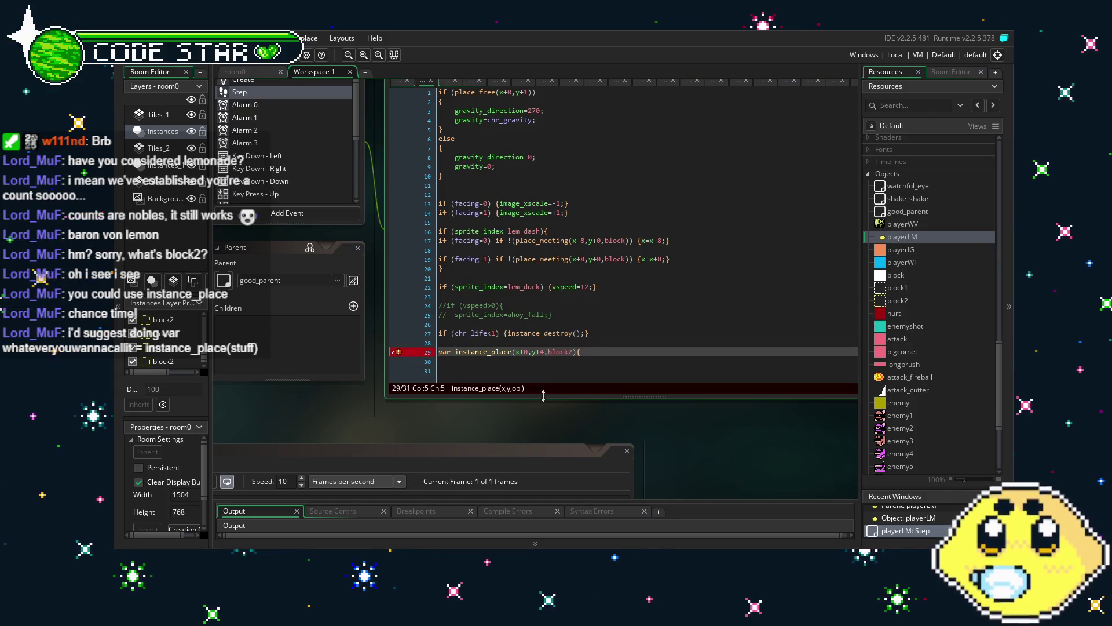
type(" bob ")
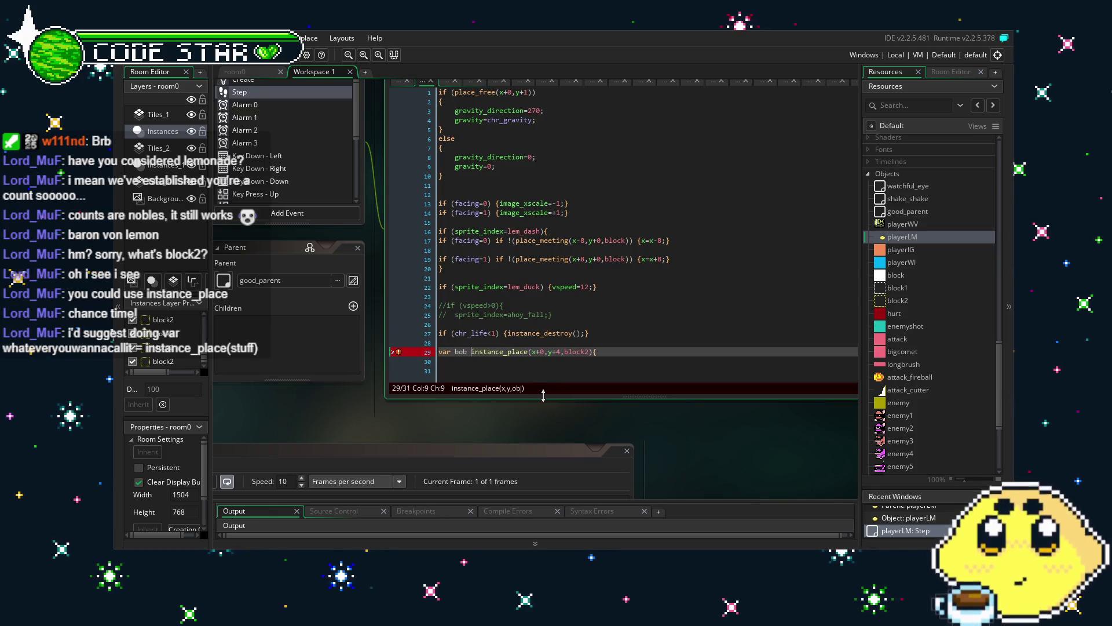
type("=")
left_click(623, 352)
key("BackSpace")
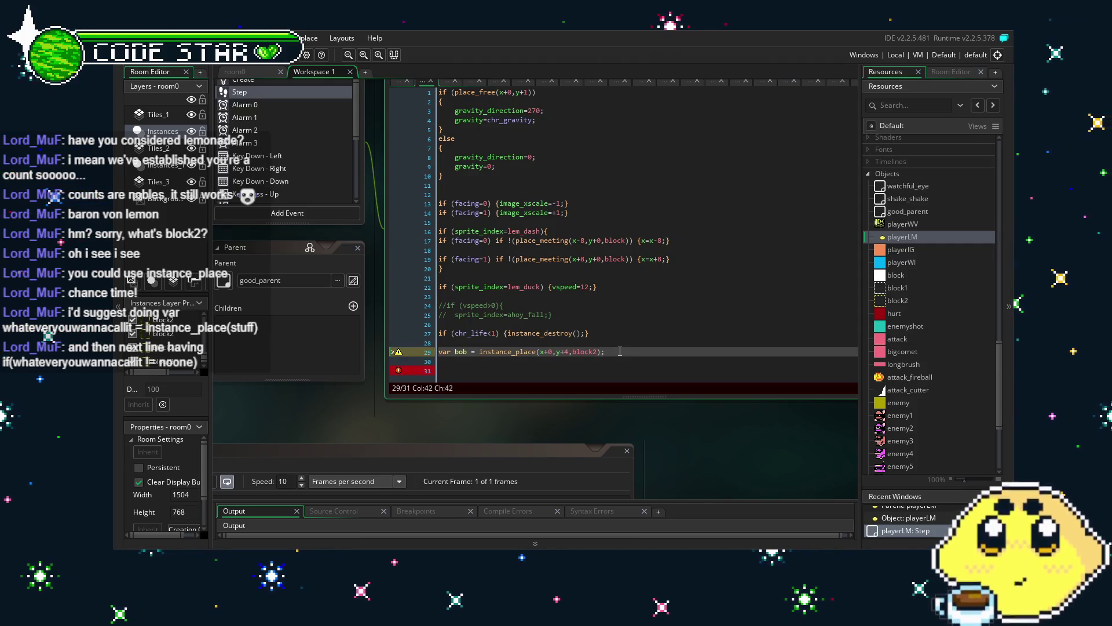
scroll(660, 361, "down", 1)
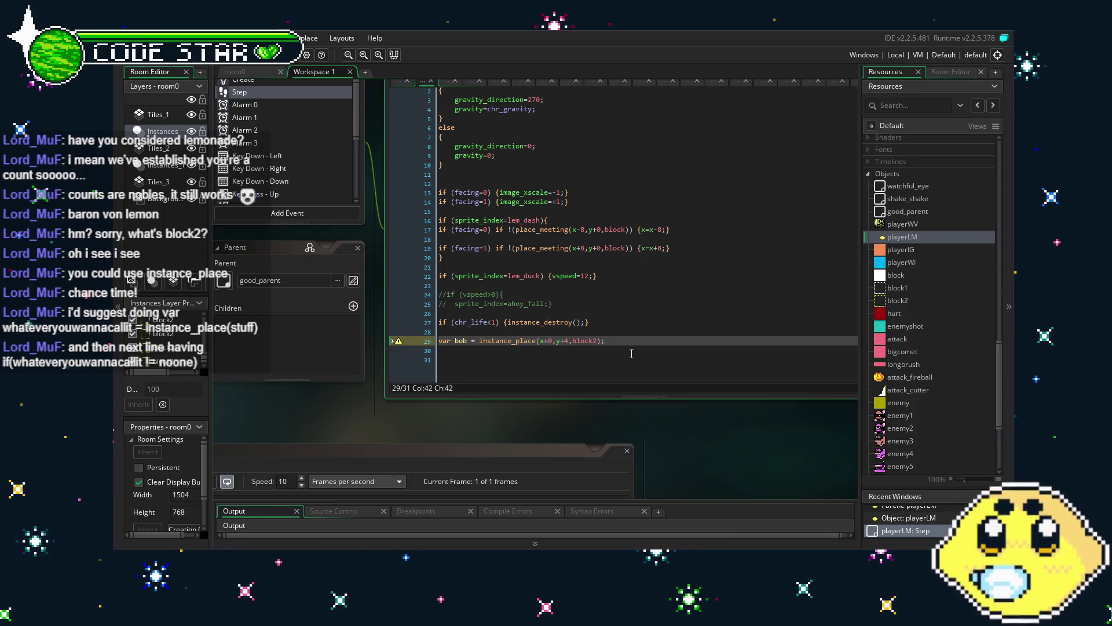
Step: Add the line if (bob != noone) { below the bob assignment
key("Return")
type("if (va")
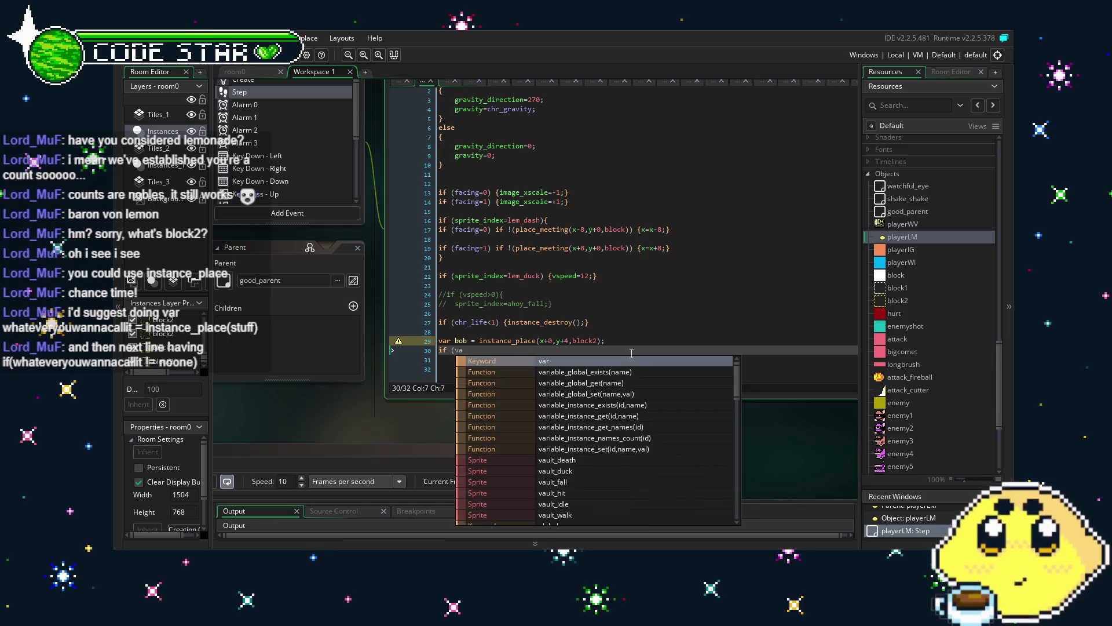
key("BackSpace")
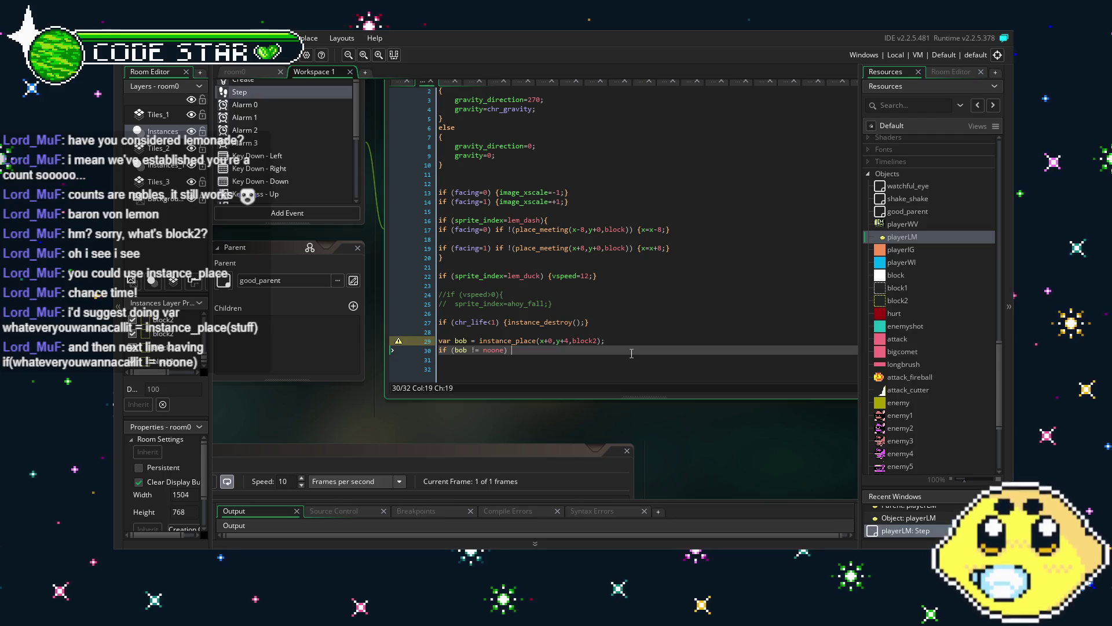
key("BackSpace")
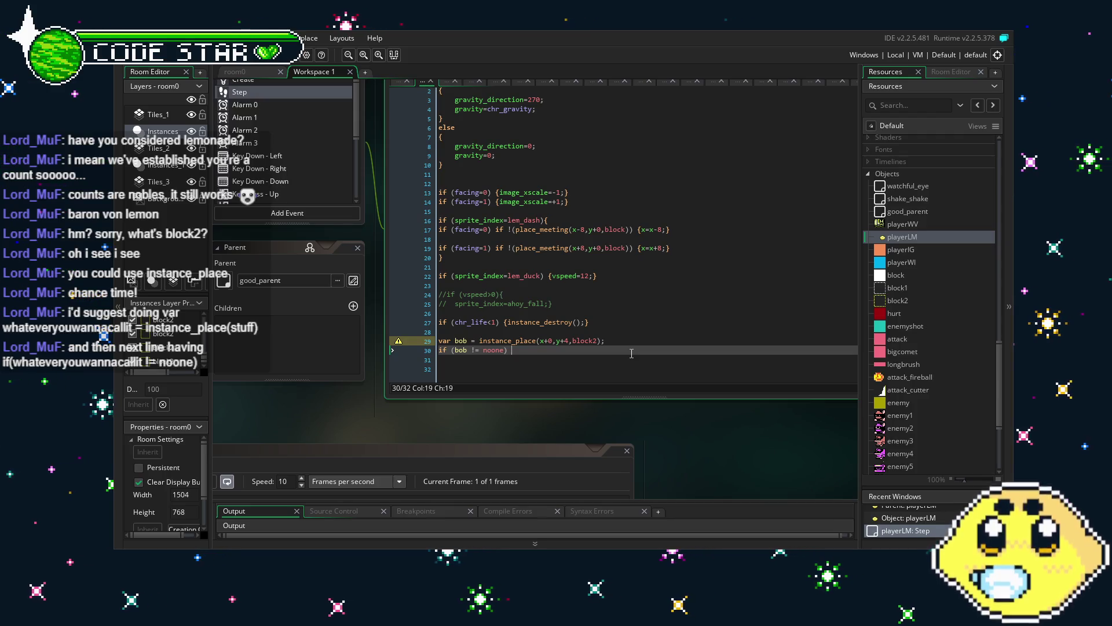
type("{")
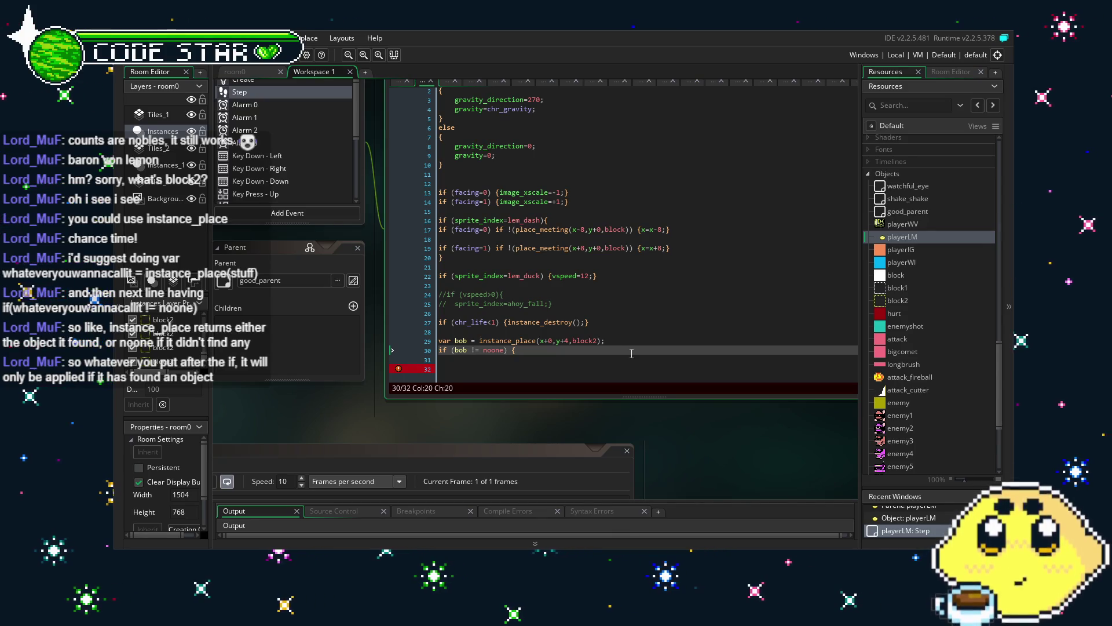
Step: Complete line 30 as if (bob != noone) {bob.solid=true;}
type("bob.solid=true;")
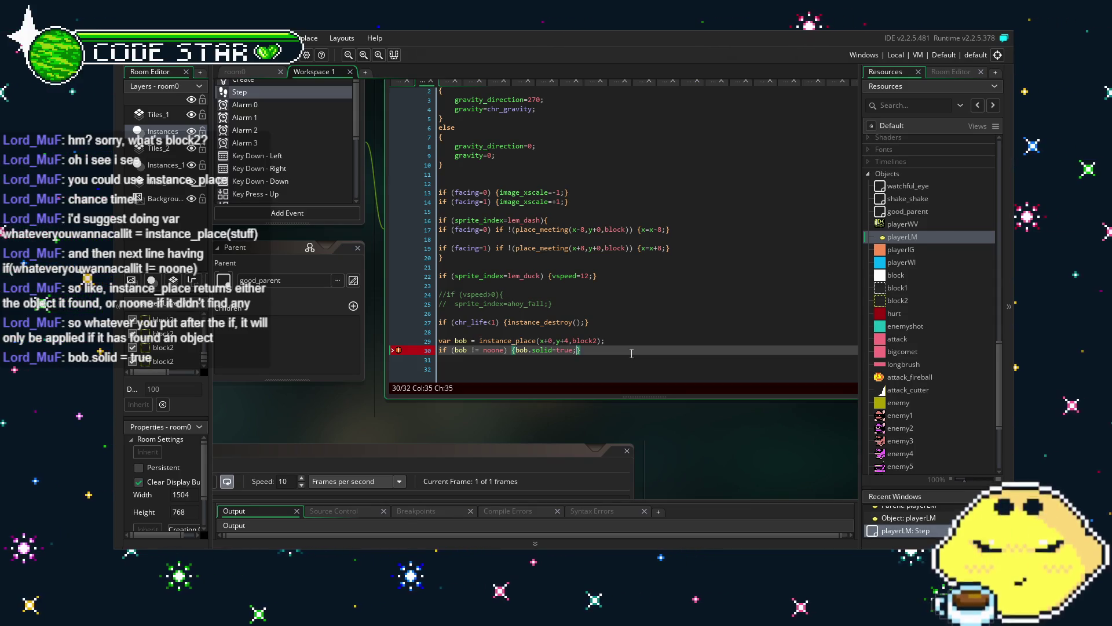
key("Down")
left_click(632, 352)
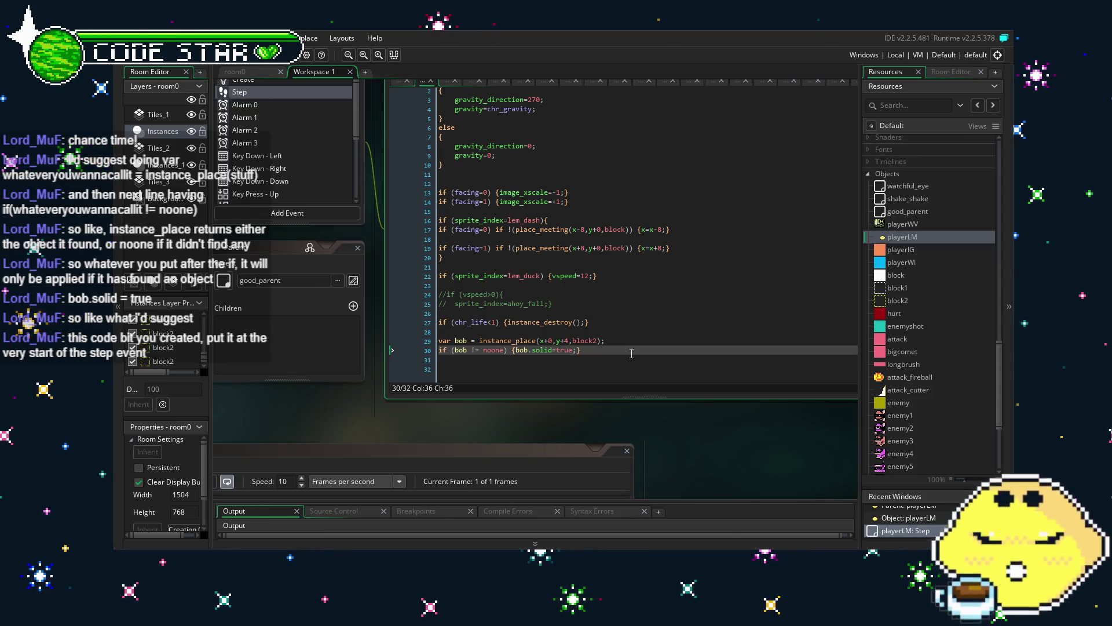
Step: Move the two bob lines from the end to the very top of the Step event
left_click_drag(631, 353, 439, 341)
key("ctrl+c")
key("BackSpace")
scroll(481, 336, "up", 10)
scroll(474, 295, "down", 5)
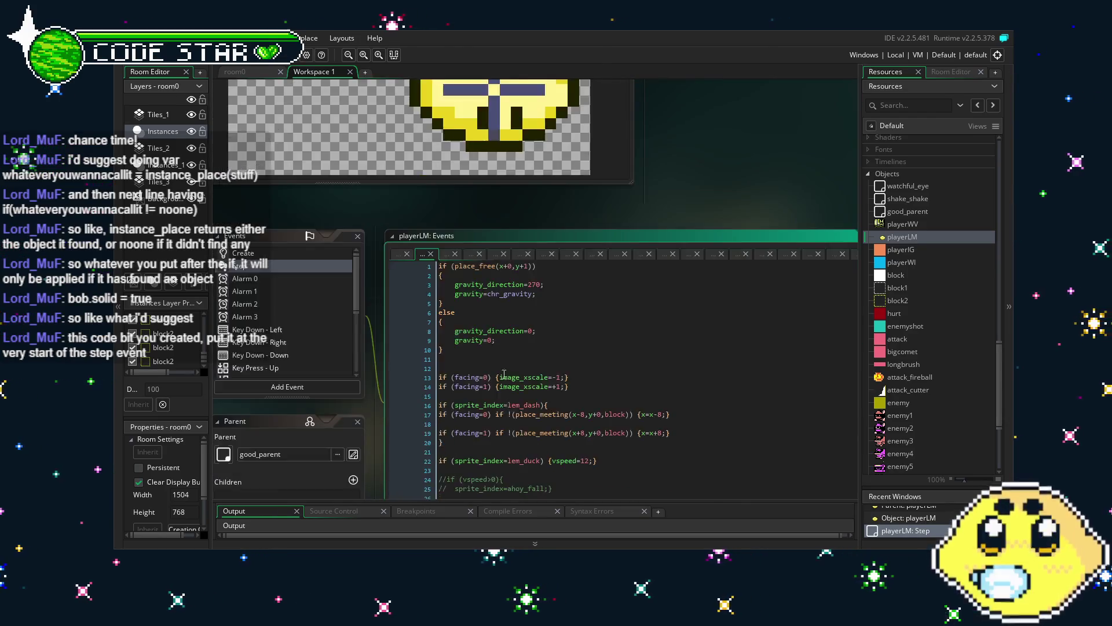
left_click(442, 127)
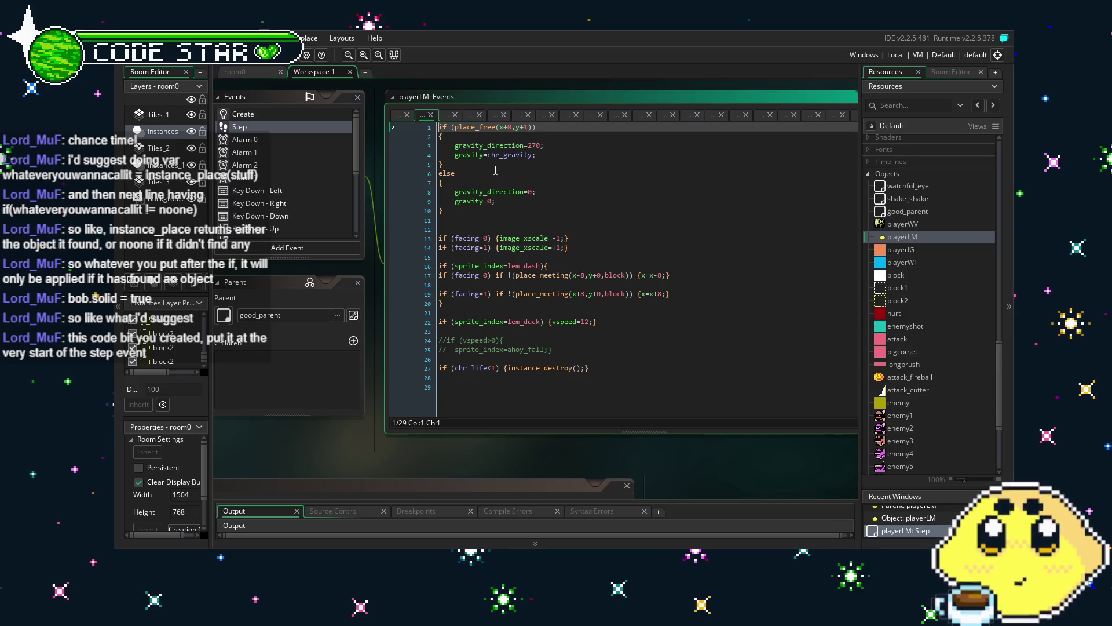
key("Home")
key("Return")
key("Return")
key("Up")
key("Up")
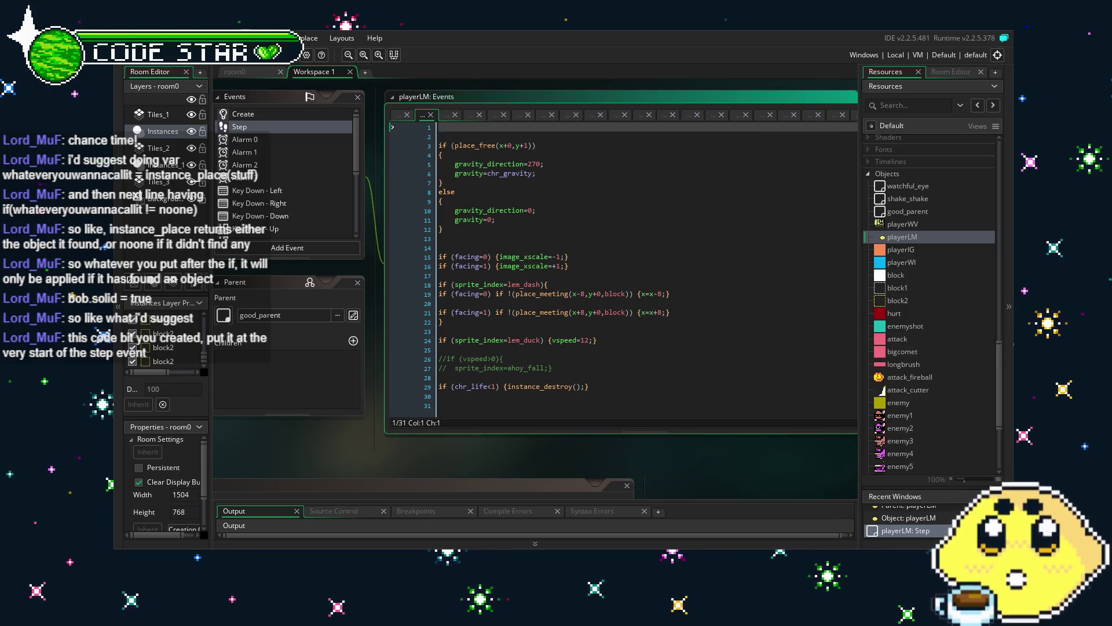
key("ctrl+v")
Step: Put the caret on the empty last line of the Step code
left_click(608, 202)
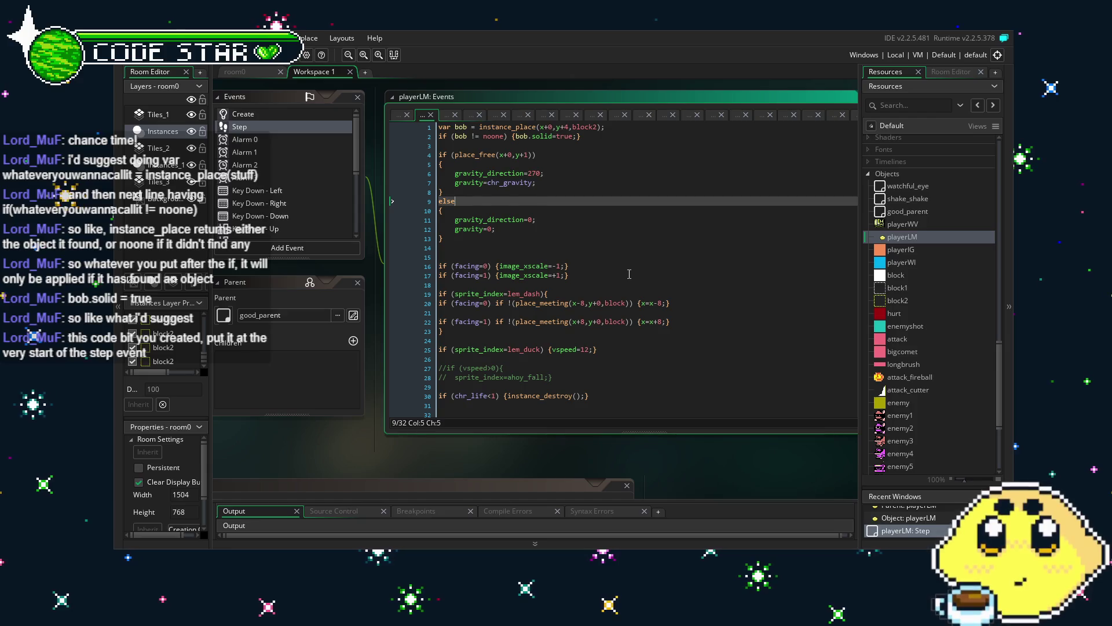
scroll(357, 474, "up", 1)
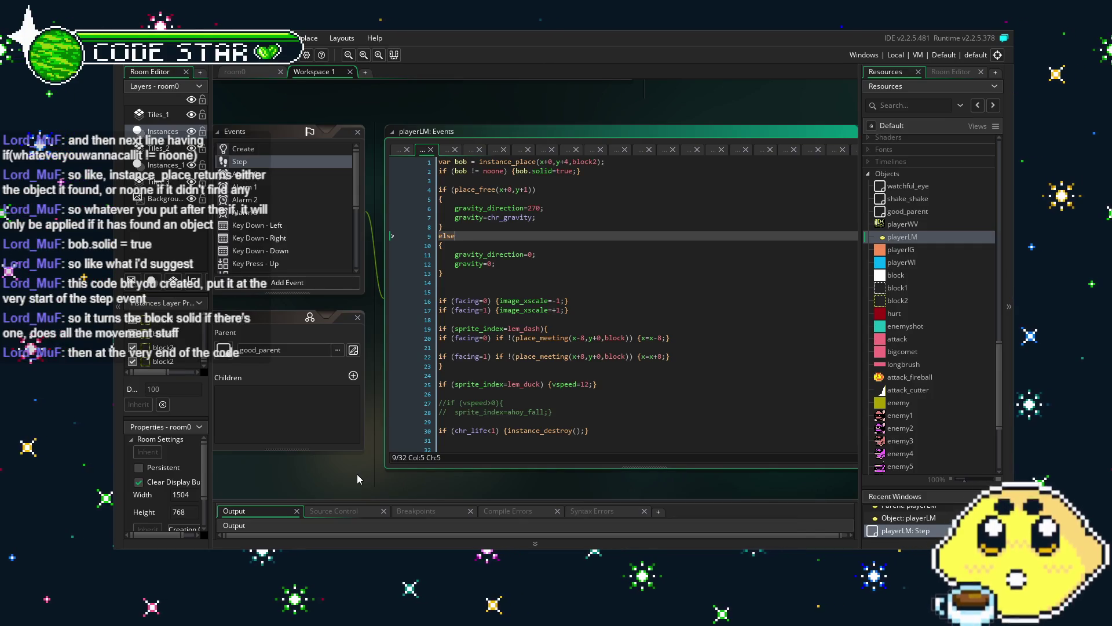
scroll(653, 436, "down", 1)
left_click(653, 436)
type("if (bo")
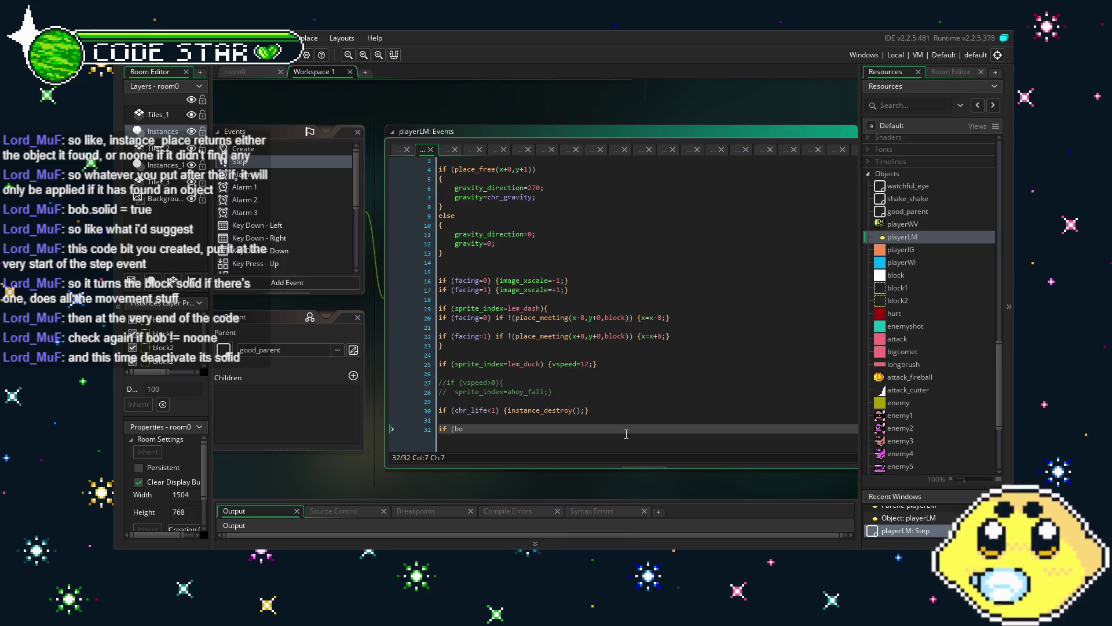
Step: Finish line 32 so it reads if (bob != noone) {bob.solid=false;}
type("b != noone) {")
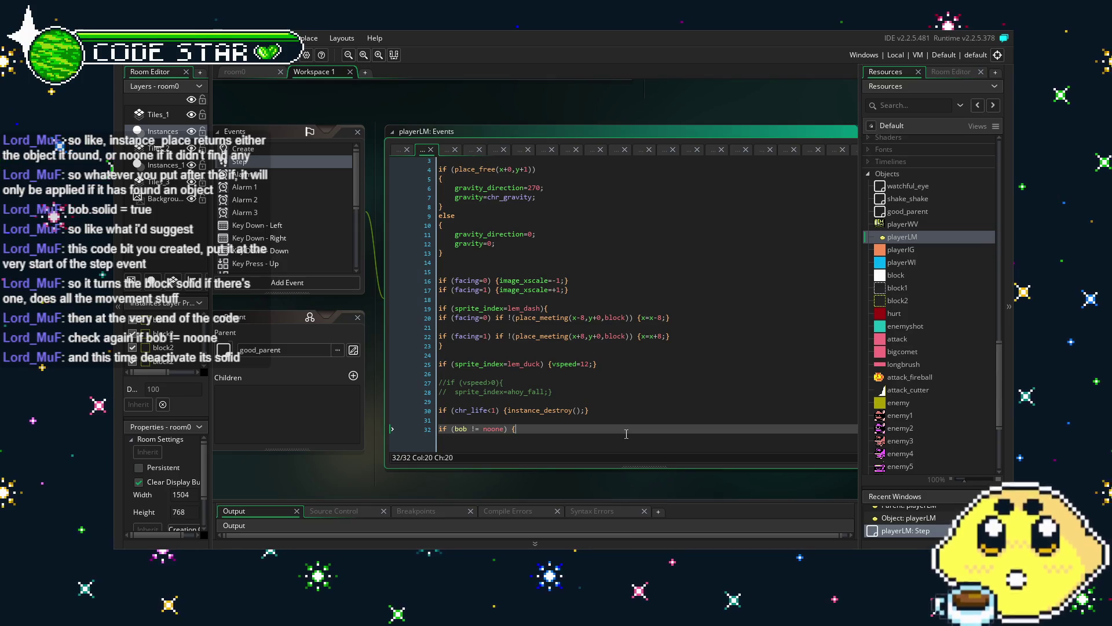
key("BackSpace")
key("BackSpace")
key("BackSpace")
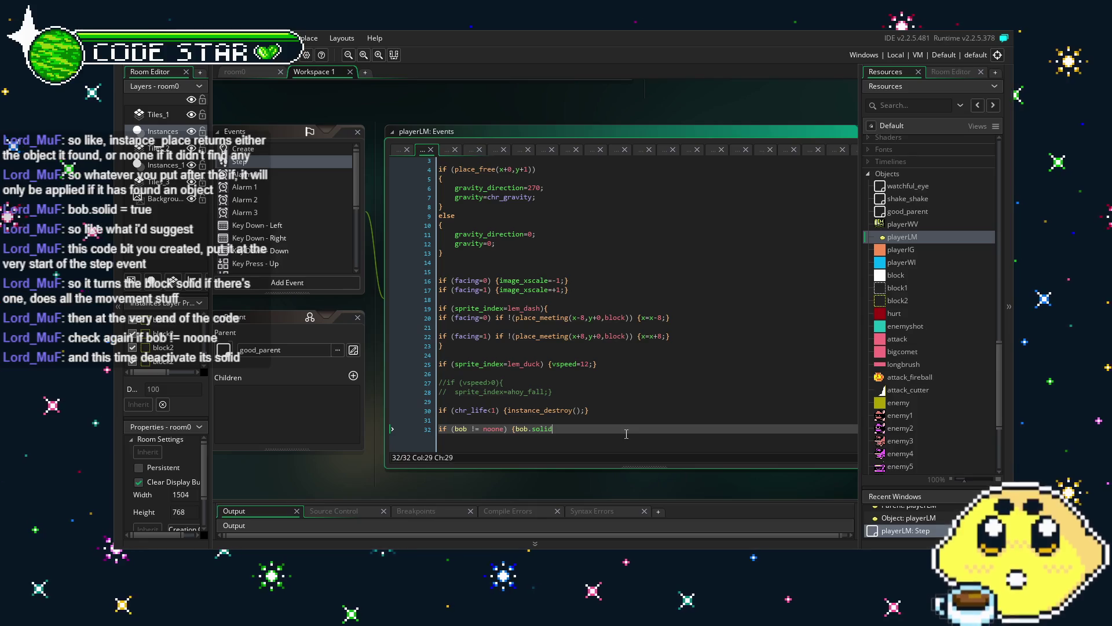
type("=false;}")
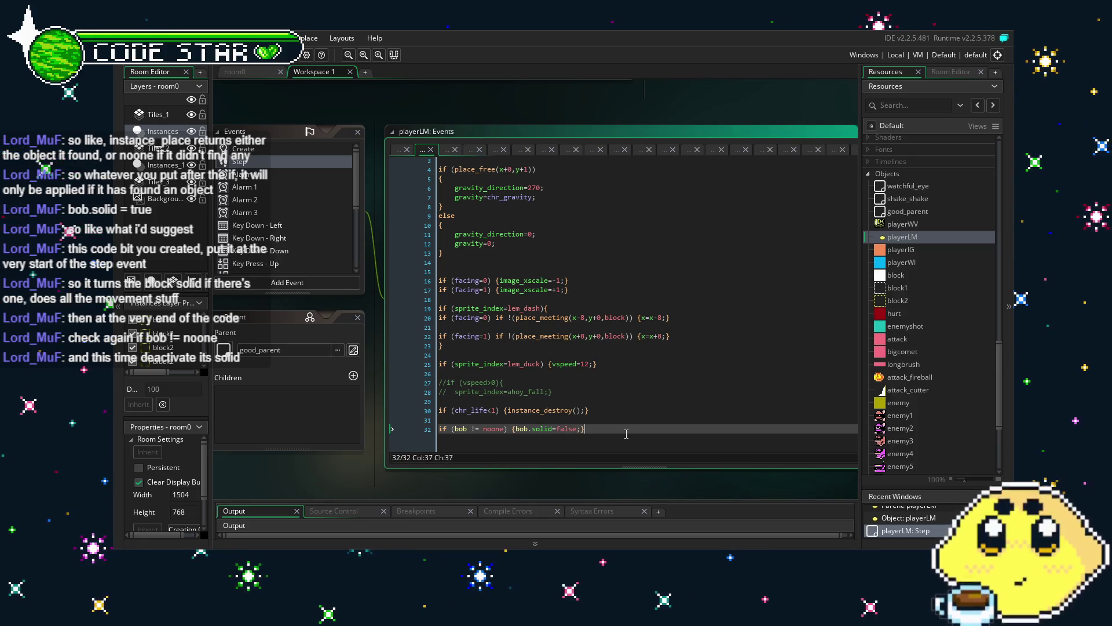
scroll(626, 434, "up", 1)
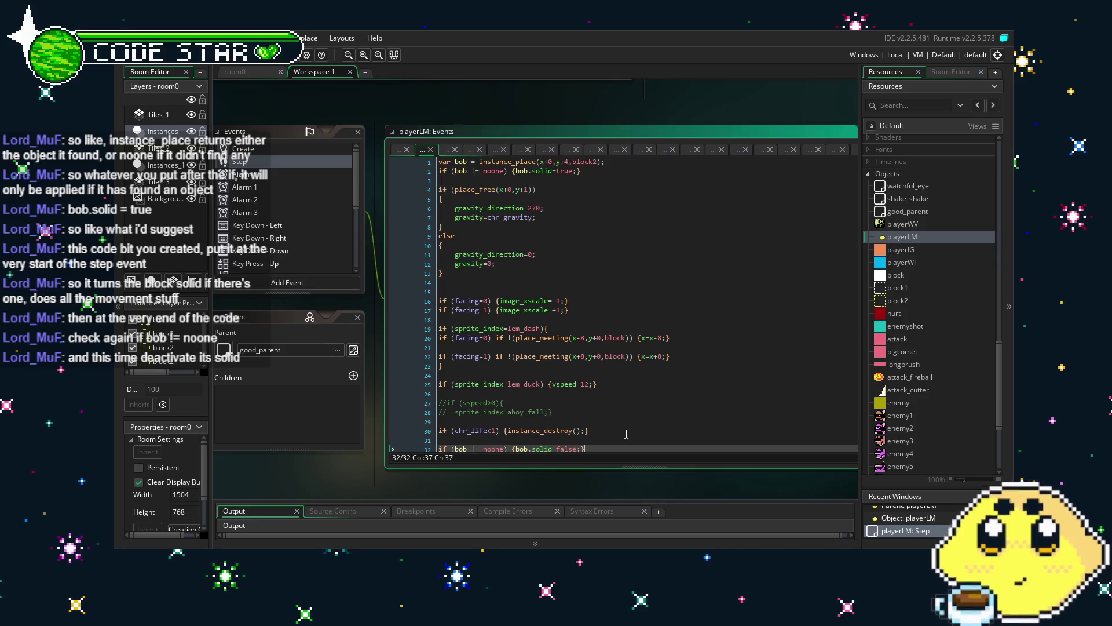
scroll(626, 434, "down", 1)
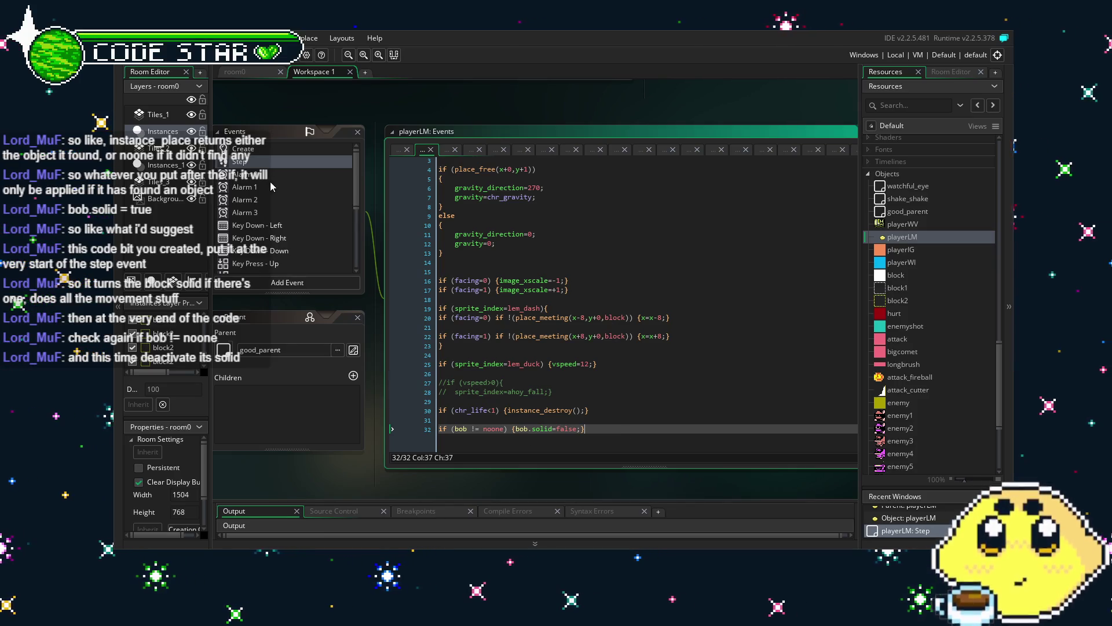
Step: Change the block2 check on line 1 from y+1 to y+4
scroll(271, 186, "down", 5)
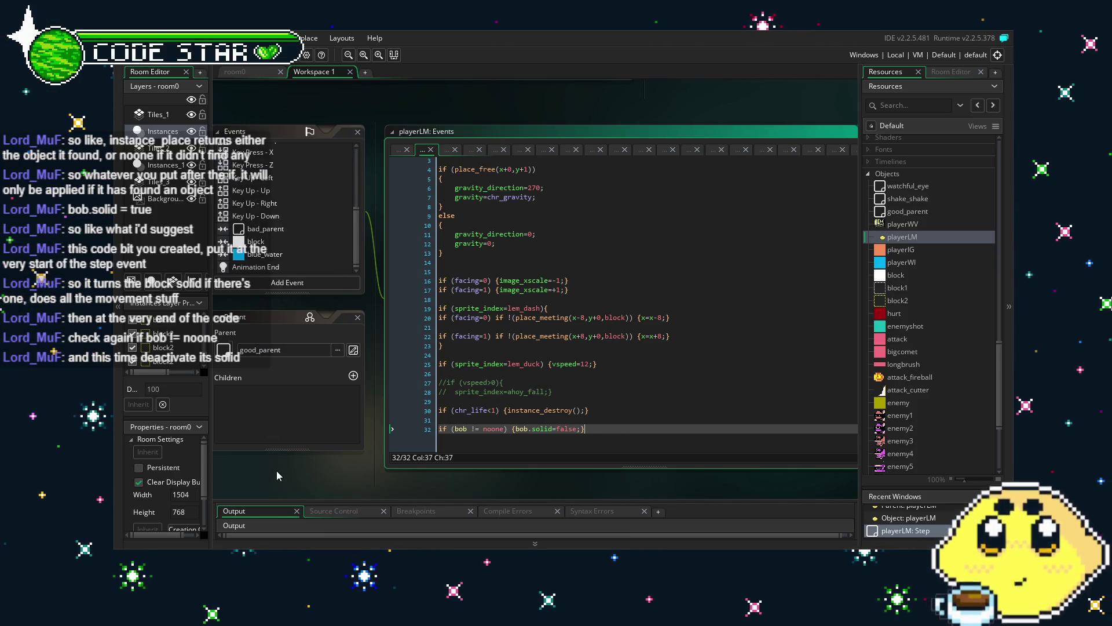
left_click_drag(277, 470, 314, 469)
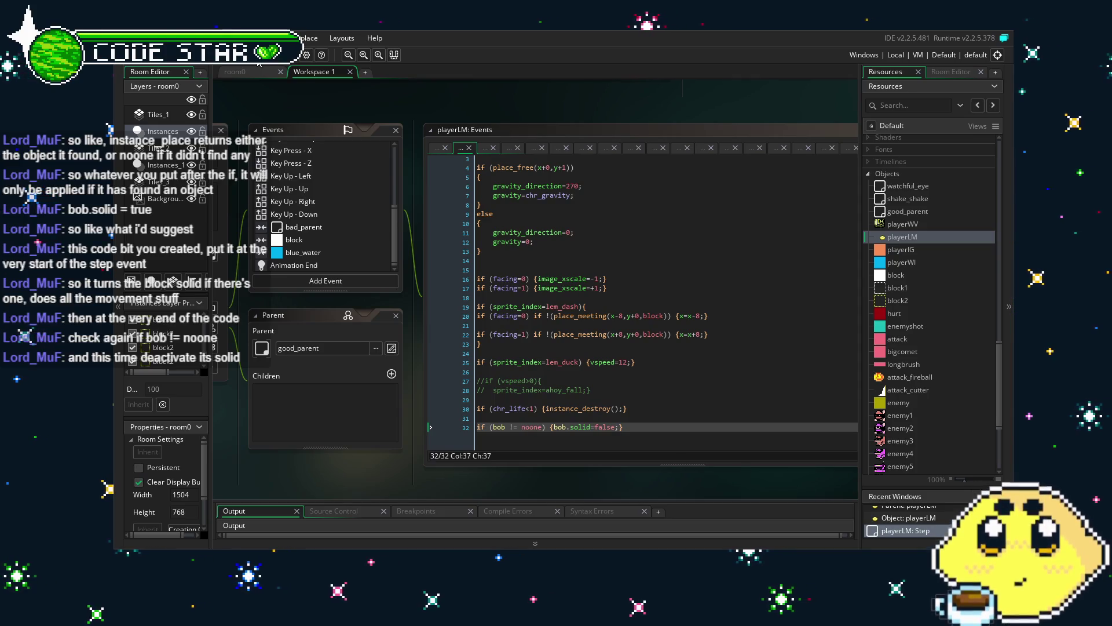
scroll(497, 385, "up", 1)
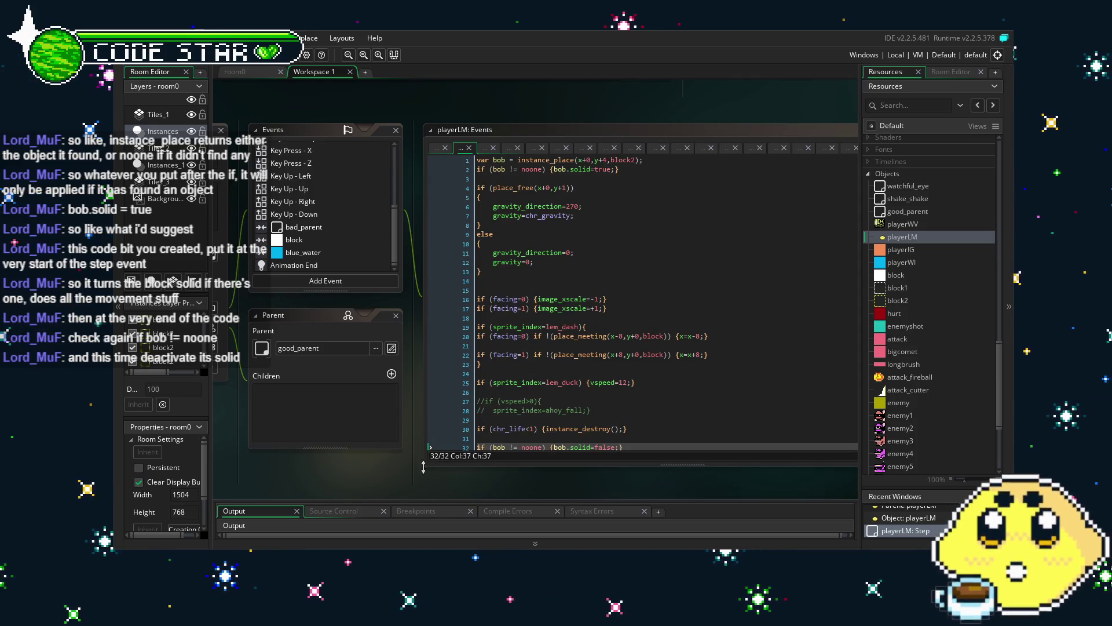
left_click(496, 385)
scroll(472, 375, "down", 1)
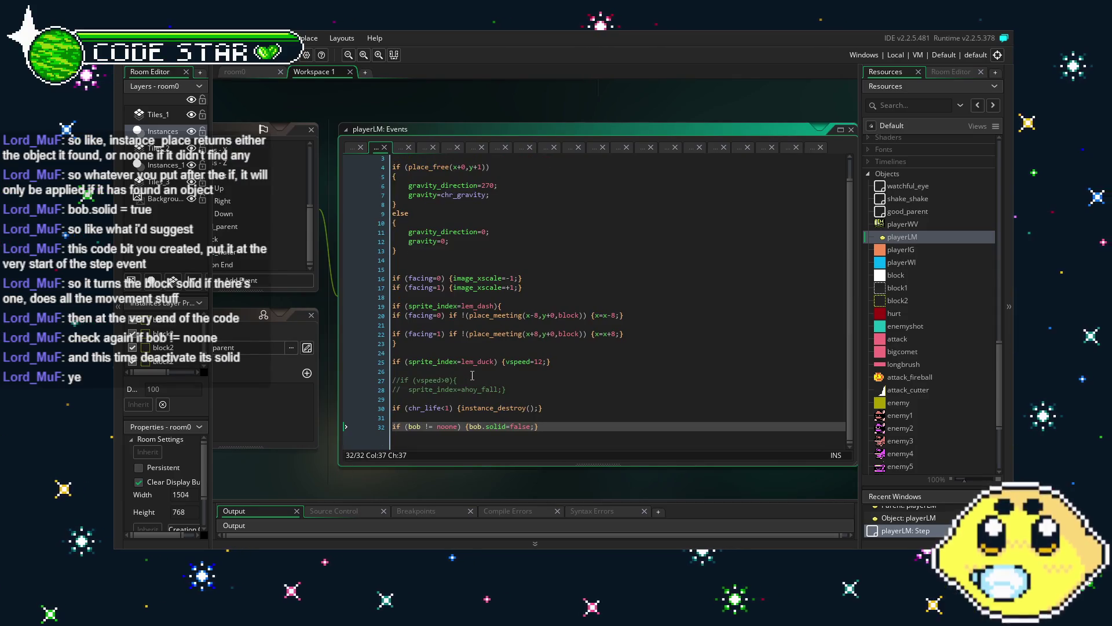
scroll(484, 168, "up", 1)
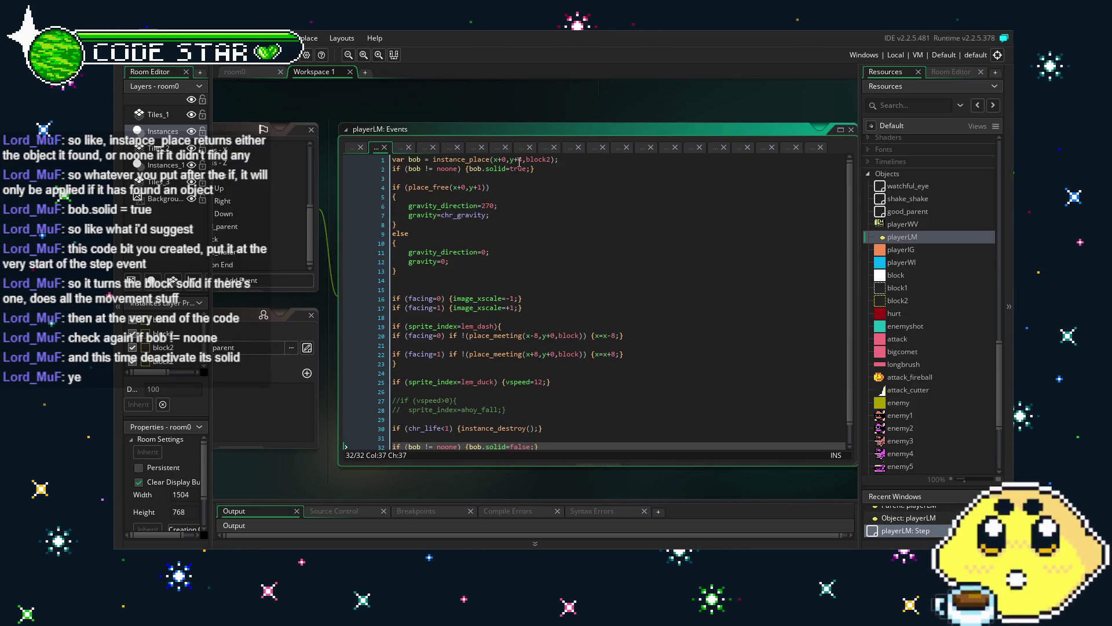
left_click(524, 160)
type("4")
left_click(575, 257)
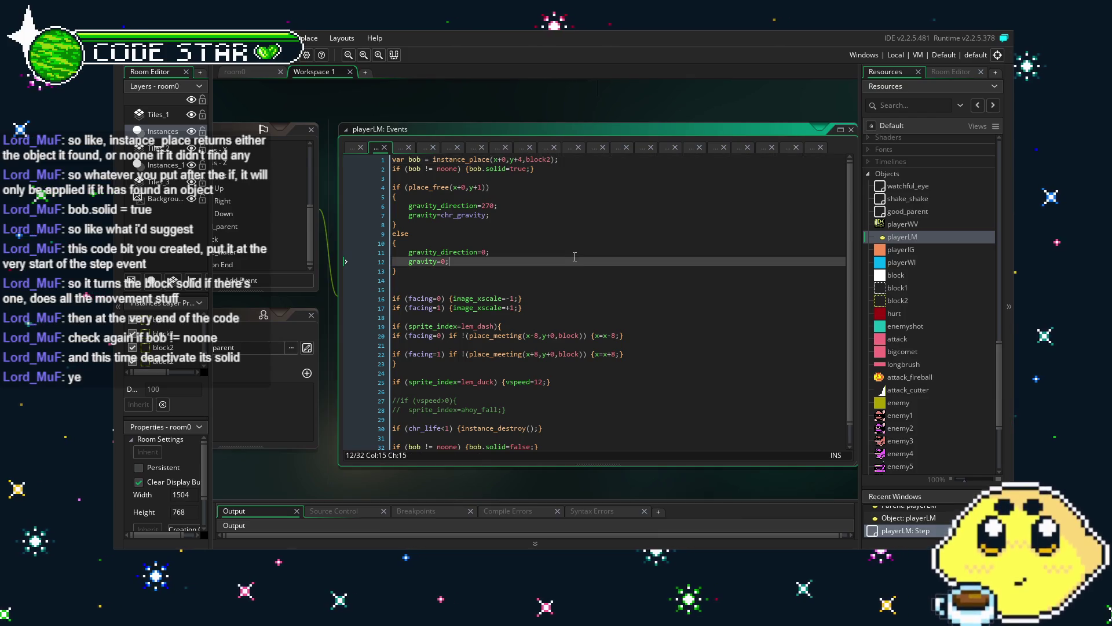
left_click(464, 290)
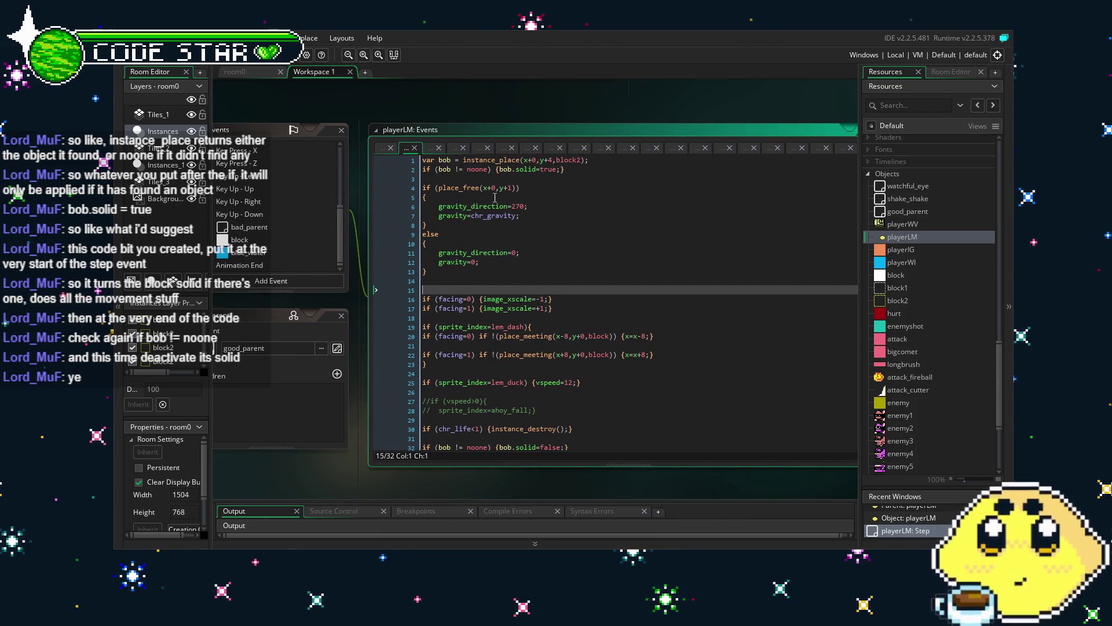
left_click(507, 334)
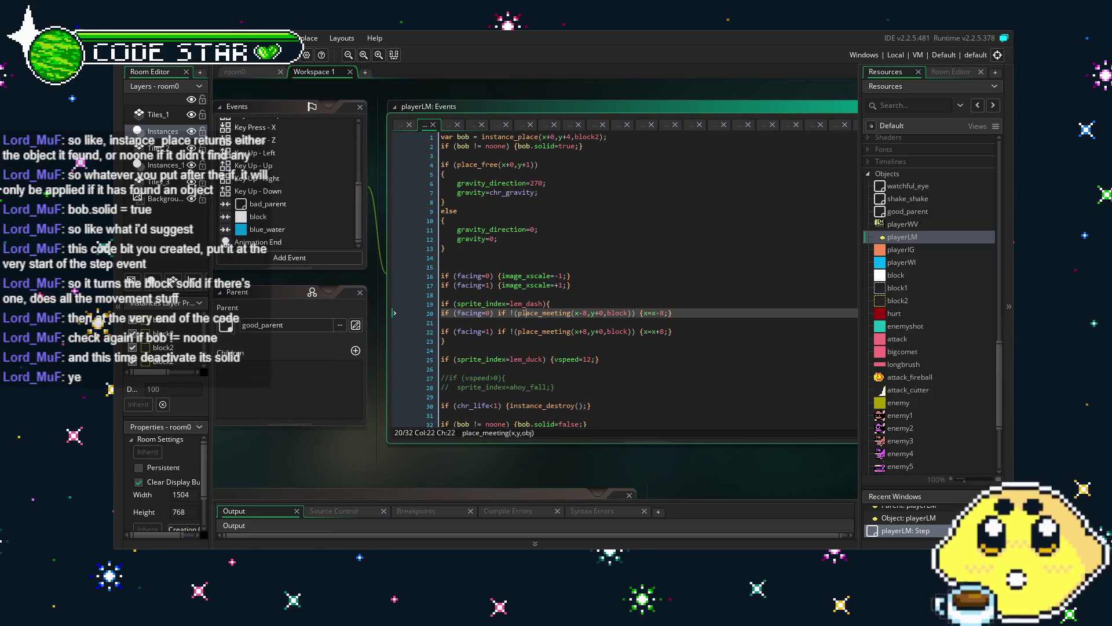
Step: Build and run the game with F5, then open the outlineblock2 sprite
key("F5")
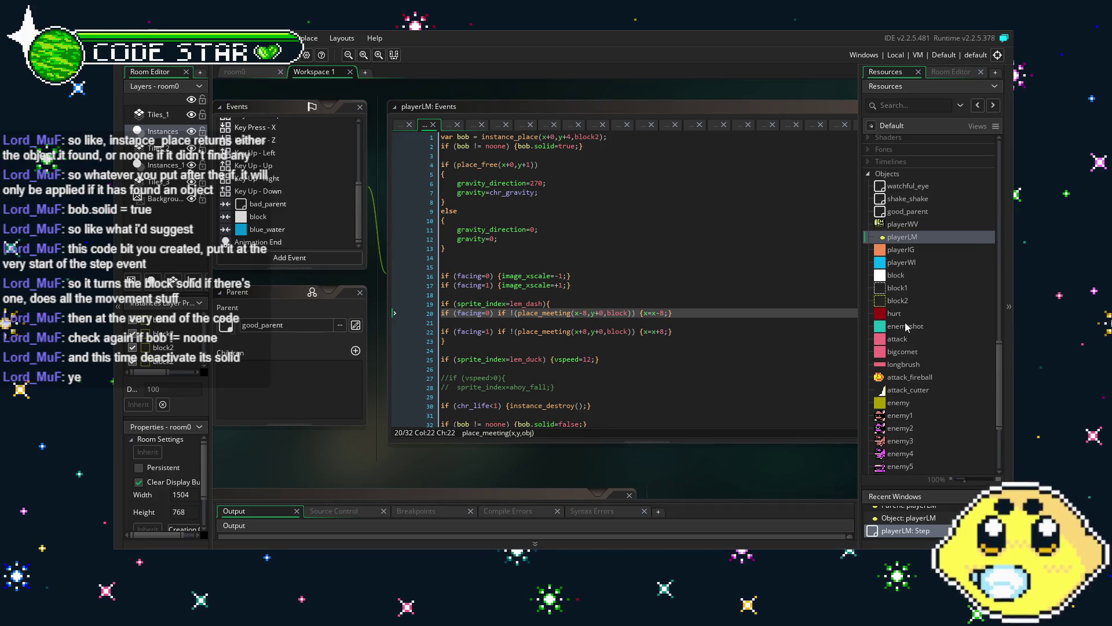
scroll(905, 322, "up", 8)
scroll(904, 322, "up", 9)
scroll(905, 322, "up", 3)
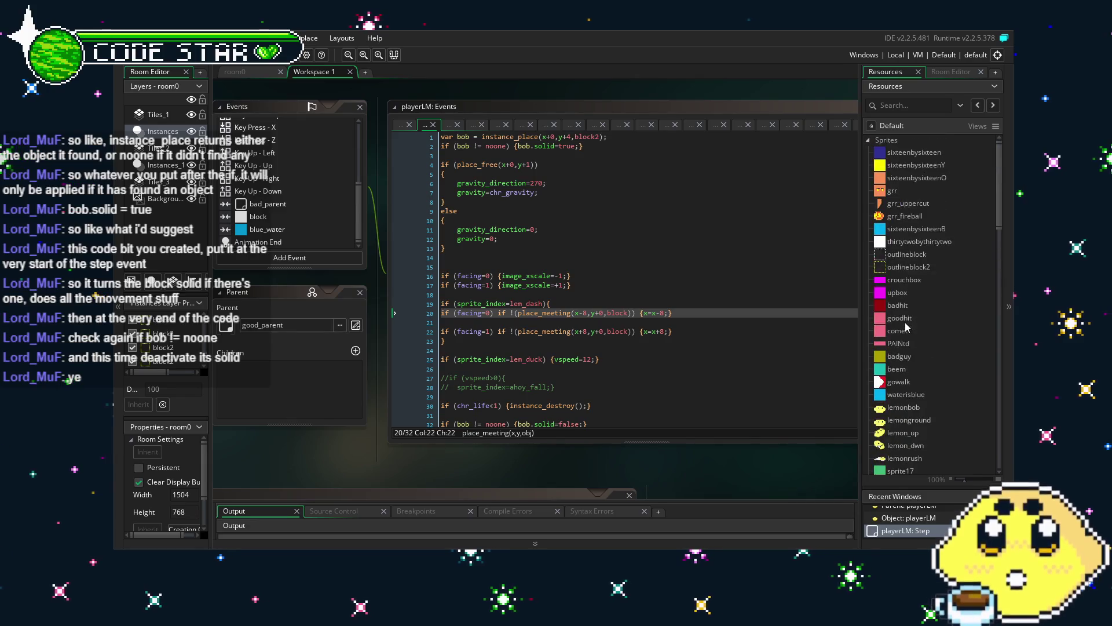
double_click(903, 267)
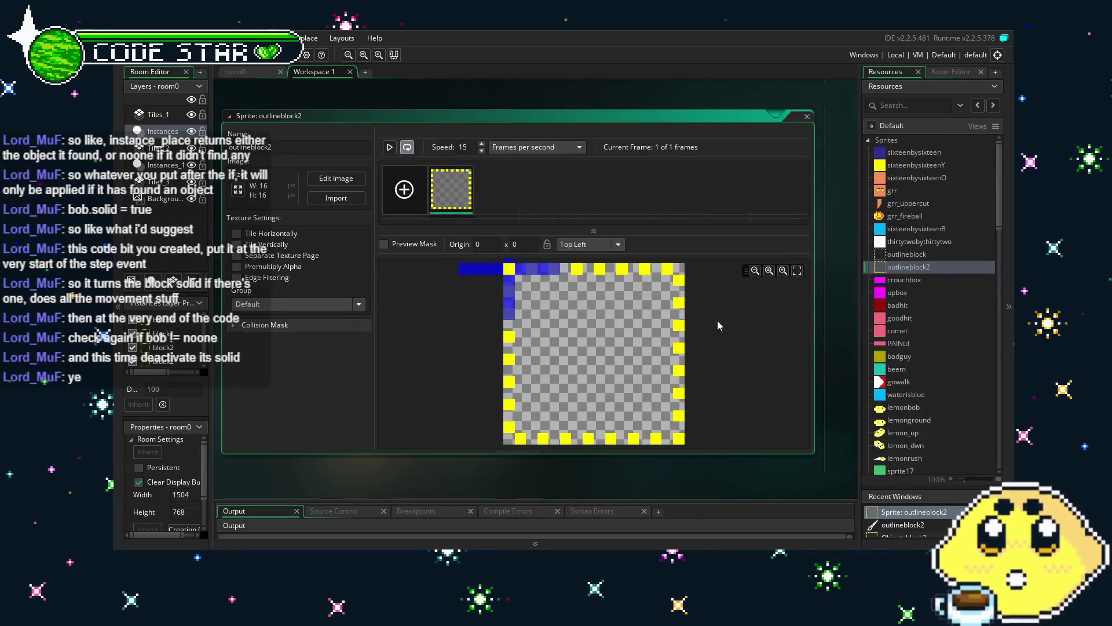
Step: Hide the sprite's collision mask preview, rerun the game, and run the lemon right onto the grass
left_click(235, 325)
key("F5")
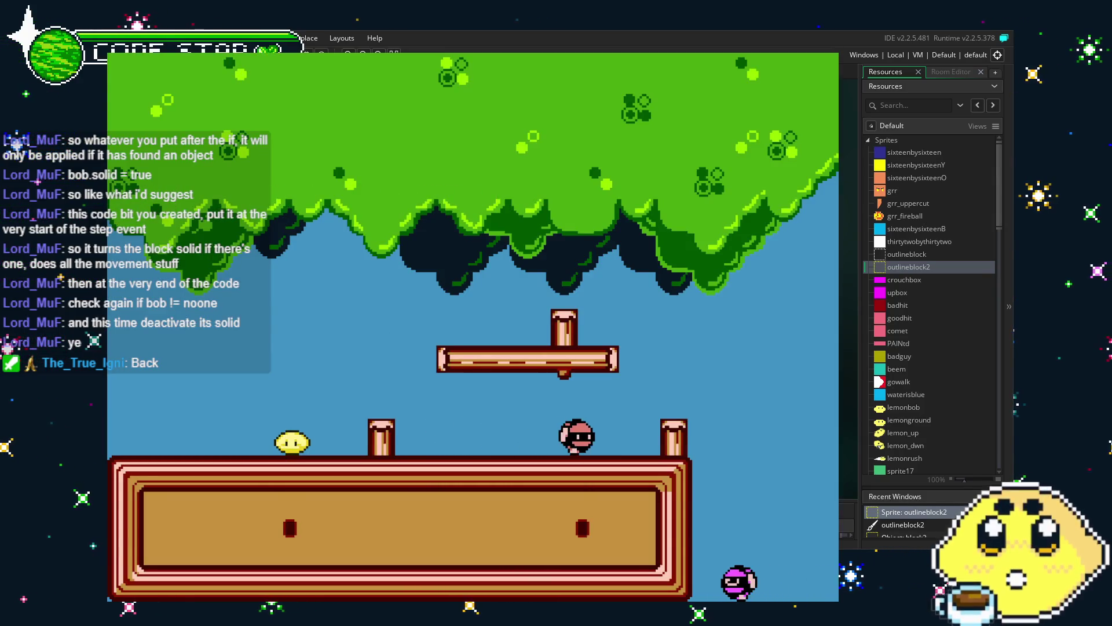
key("Right")
key("Up")
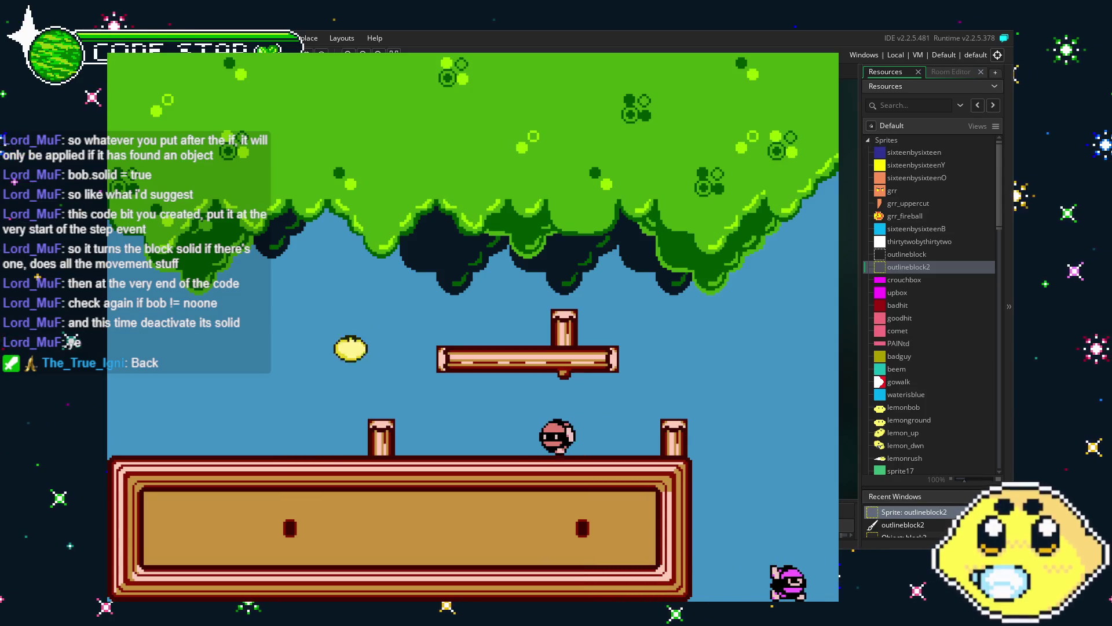
key("Up")
key("Right")
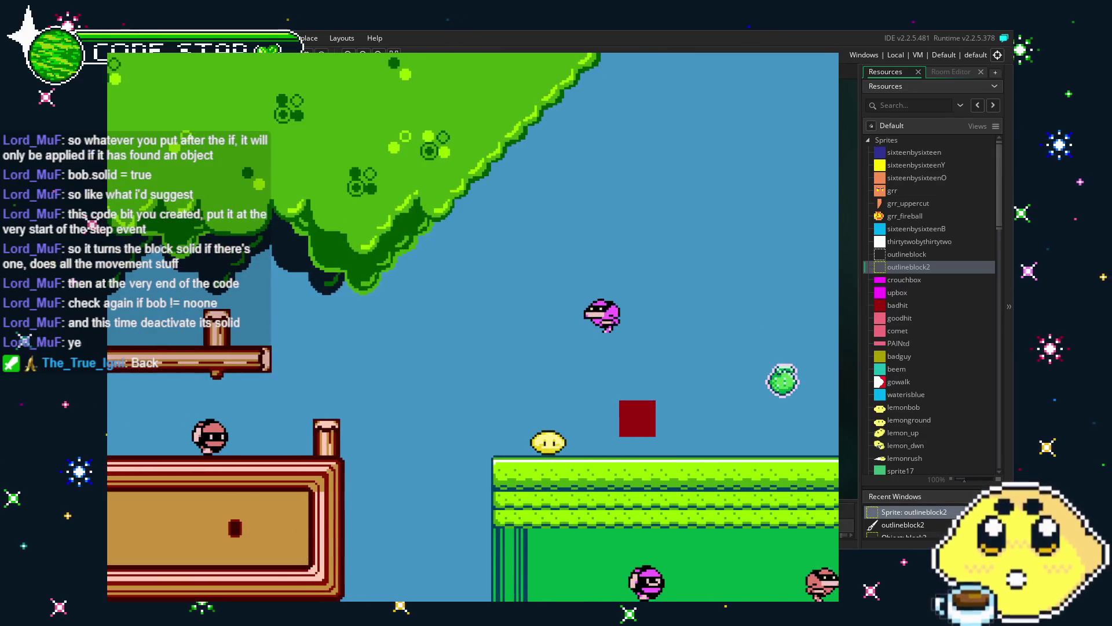
key("Right")
Step: Jump the lemon up the pillar stairs and across the ledges past the house toward the water
key("Right")
key("Up")
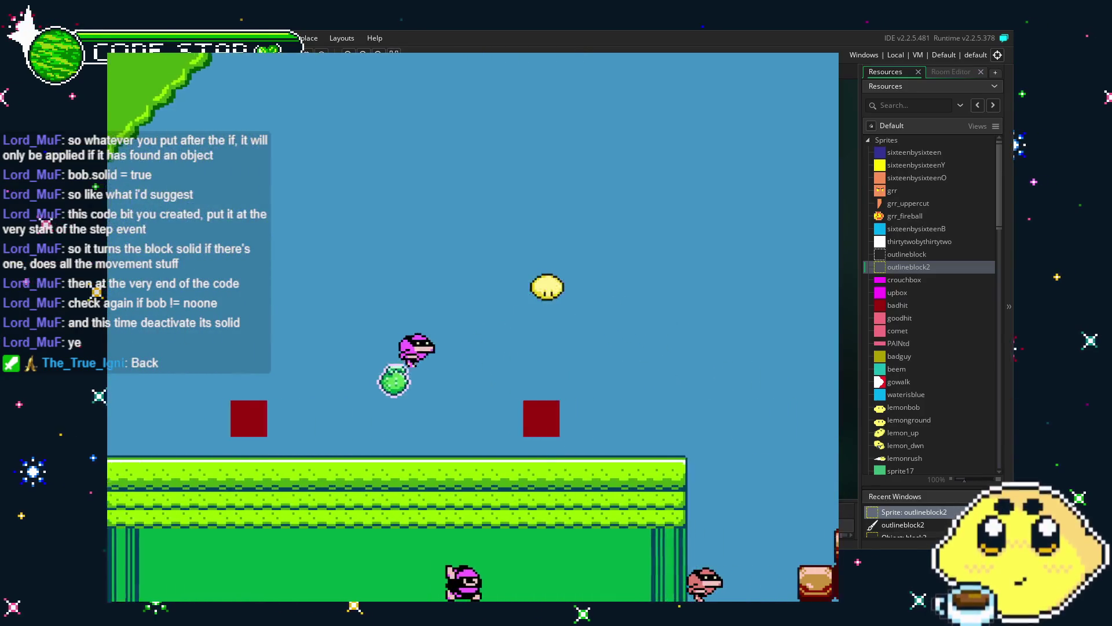
key("Right")
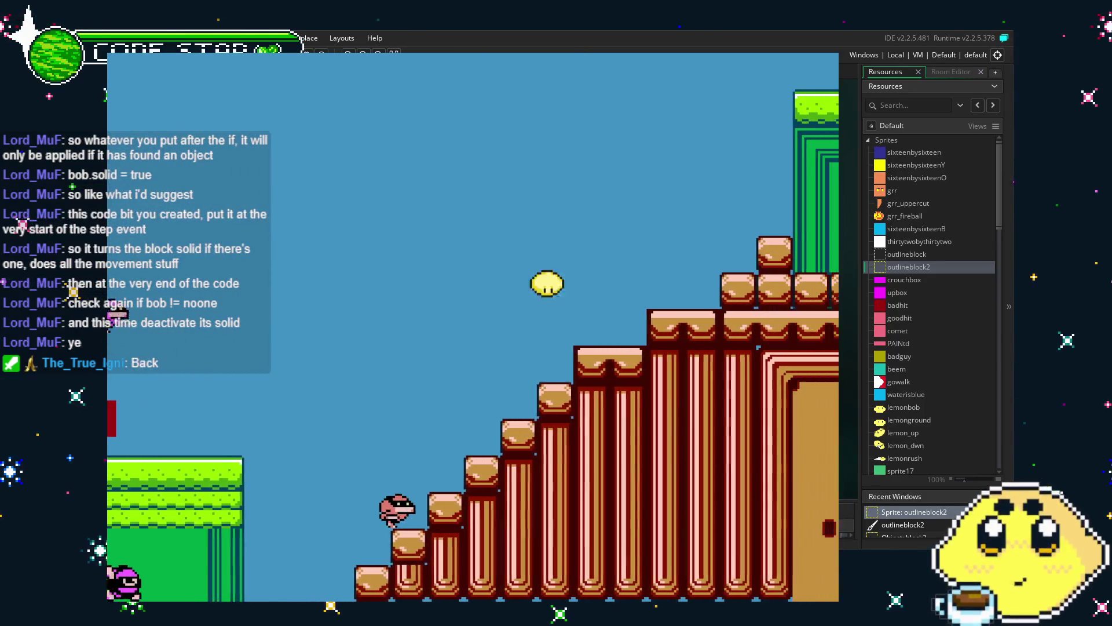
key("Up")
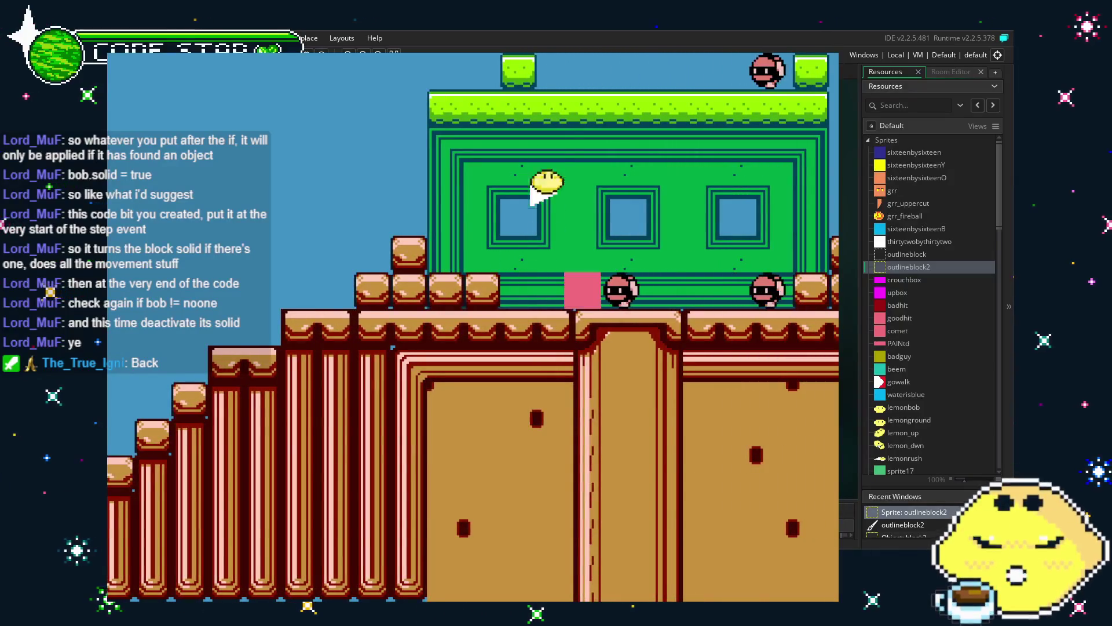
key("Left")
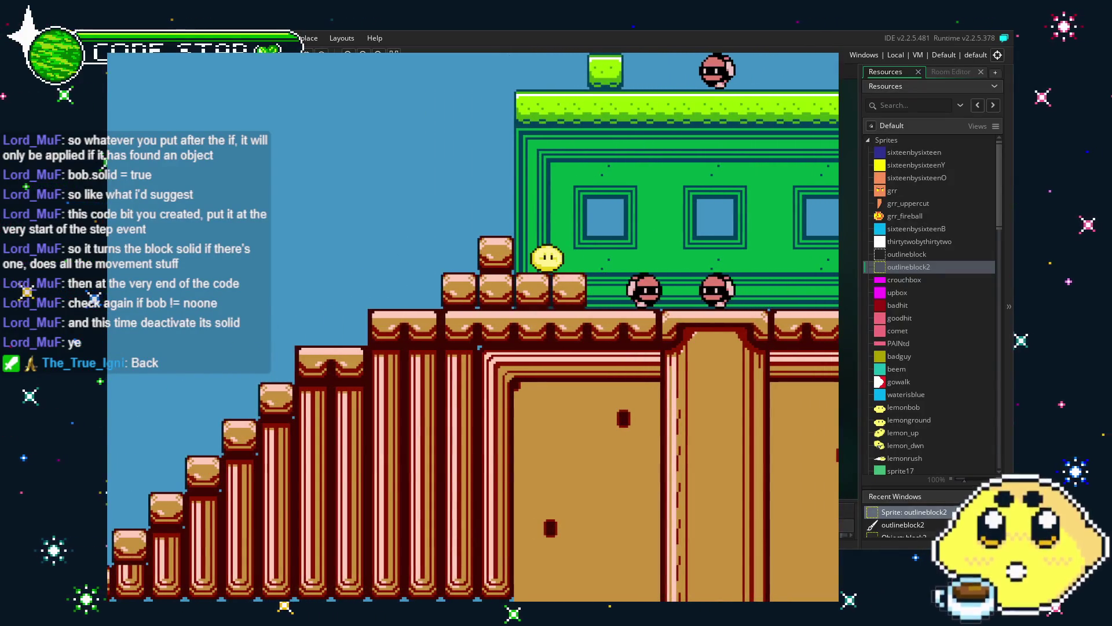
key("Right")
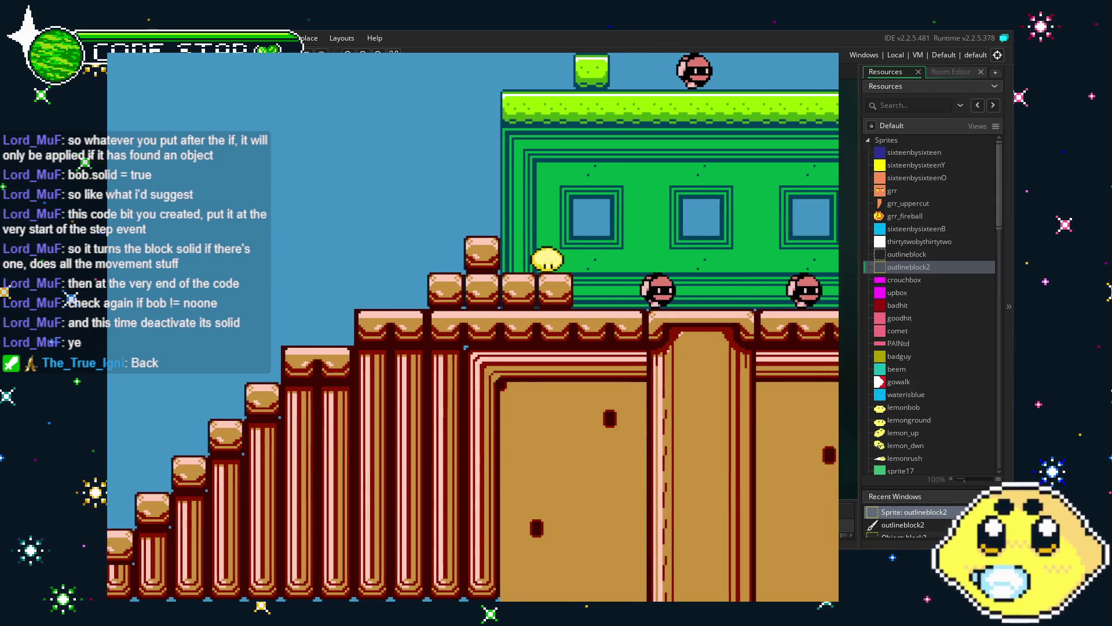
key("Up")
key("Right")
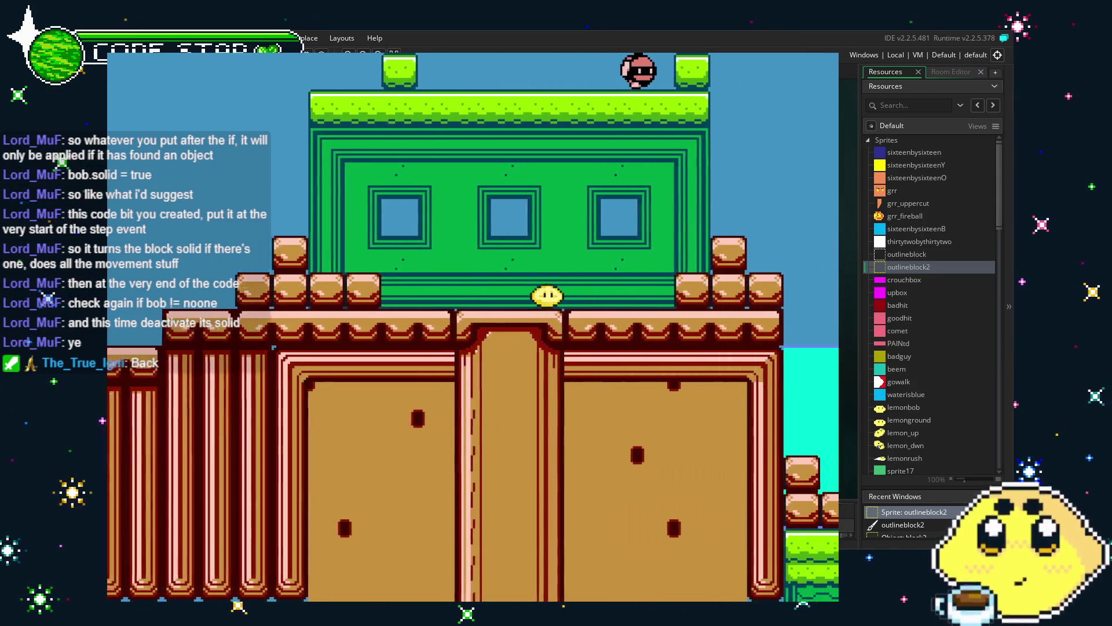
key("Up")
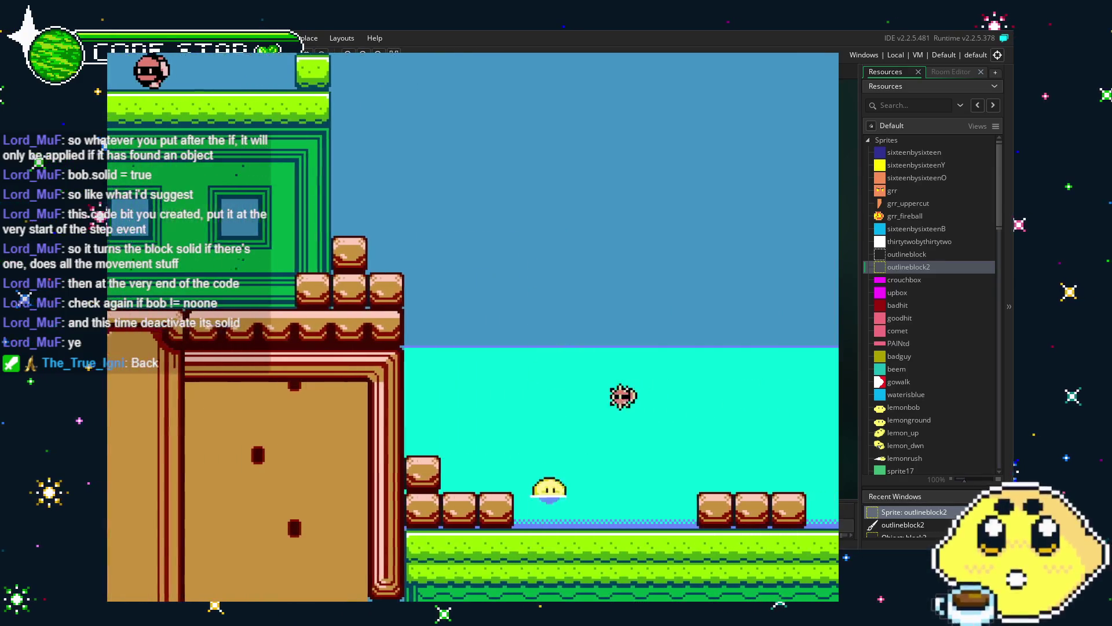
key("Left")
key("Up")
key("Right")
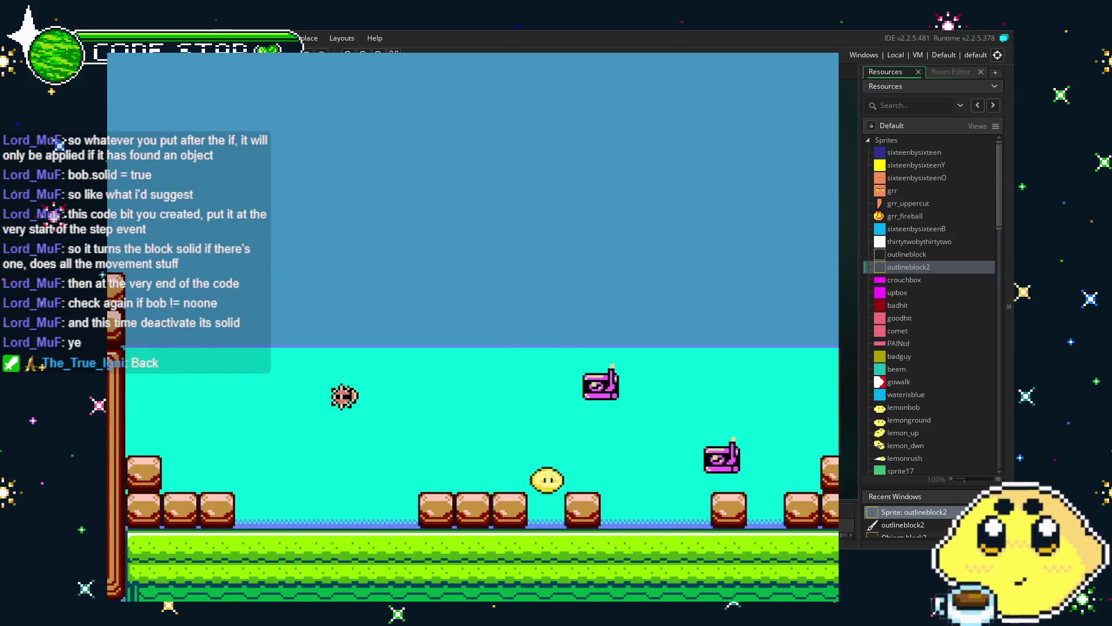
key("Up")
key("Right")
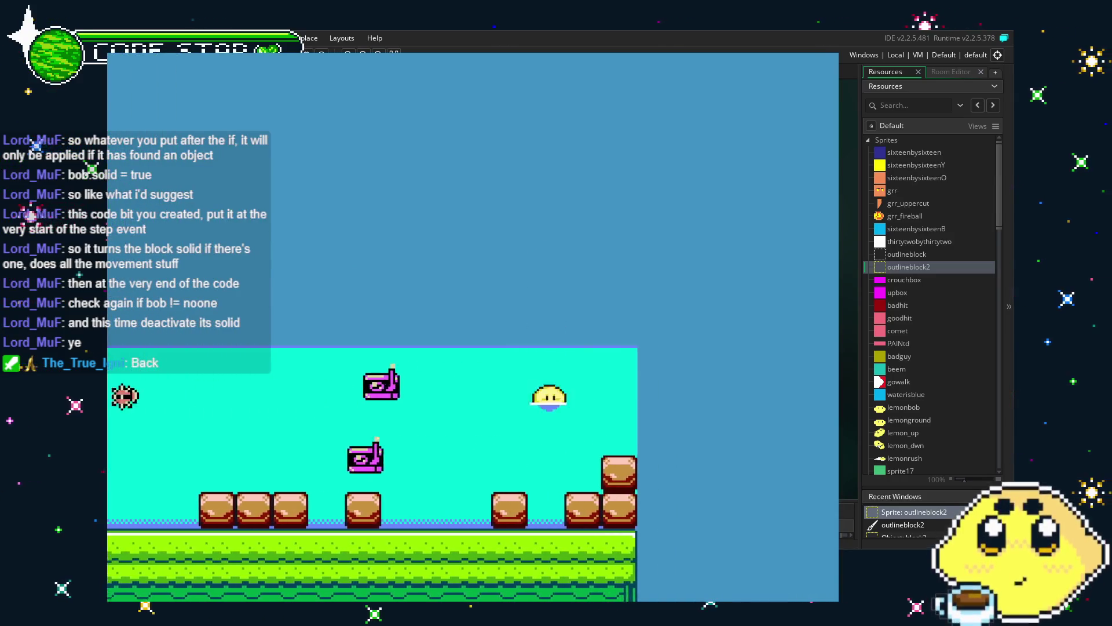
key("Left")
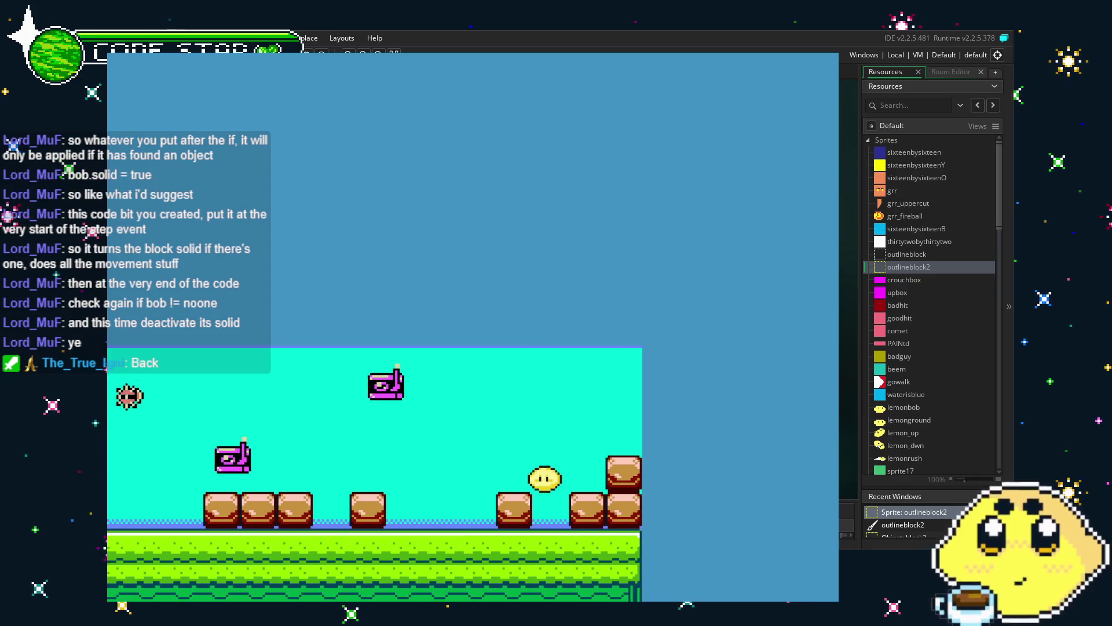
key("Up")
key("Right")
key("Left")
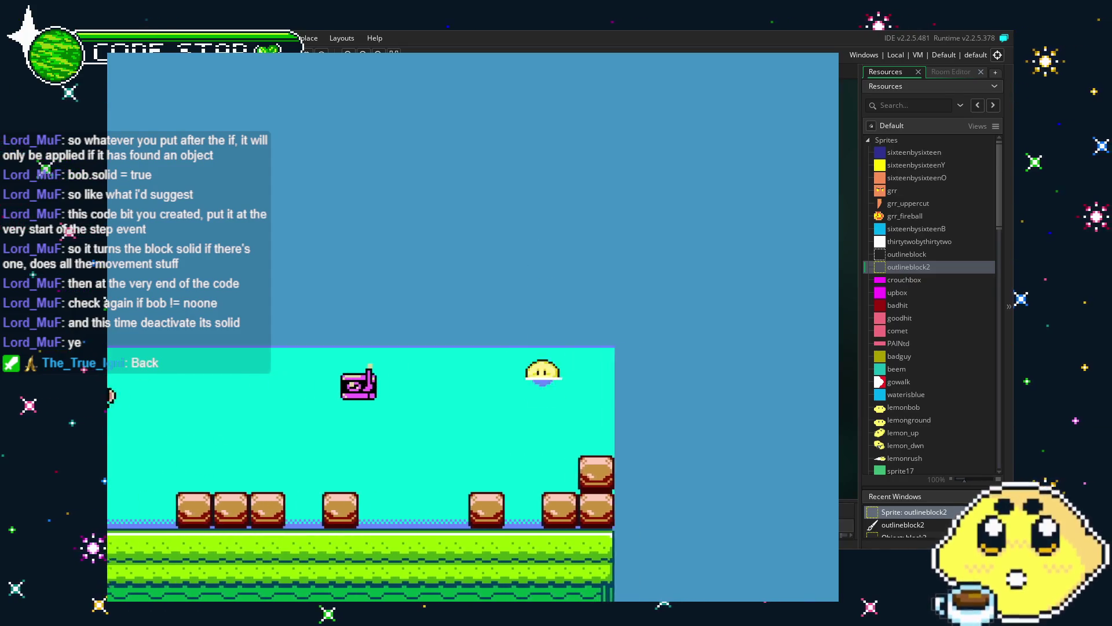
key("Up")
key("Right")
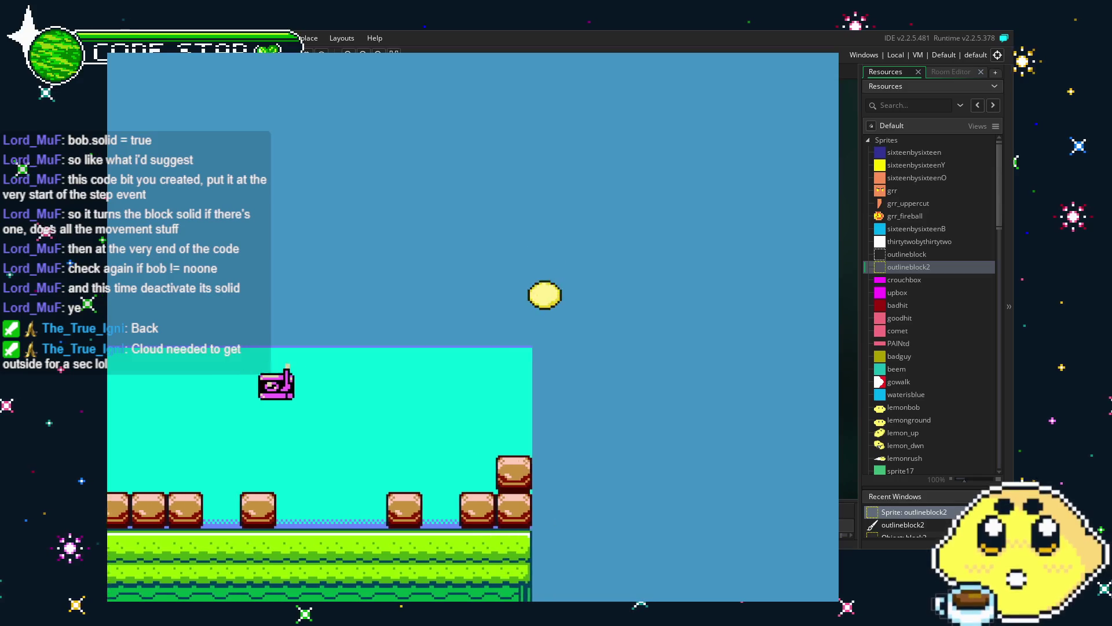
Step: Jump the lemon back and forth near the wall onto the block stack, then quit with Escape
key("Left")
key("Up")
key("Right")
key("Left")
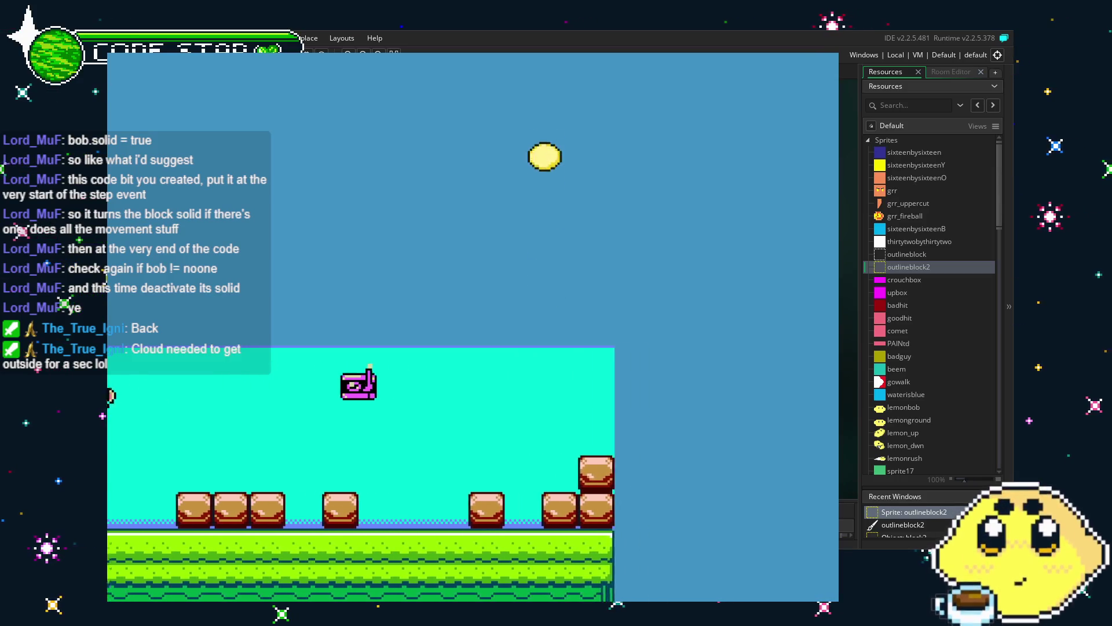
key("Right")
key("Up")
key("Left")
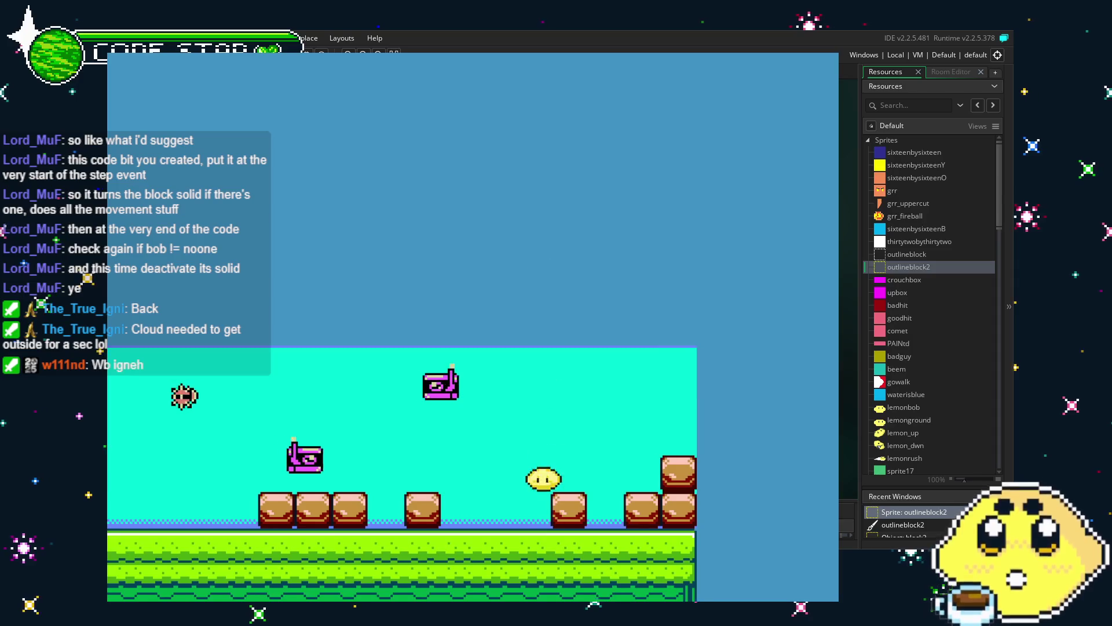
key("Right")
key("Up")
key("Left")
key("Right")
key("Up")
key("Left")
key("Right")
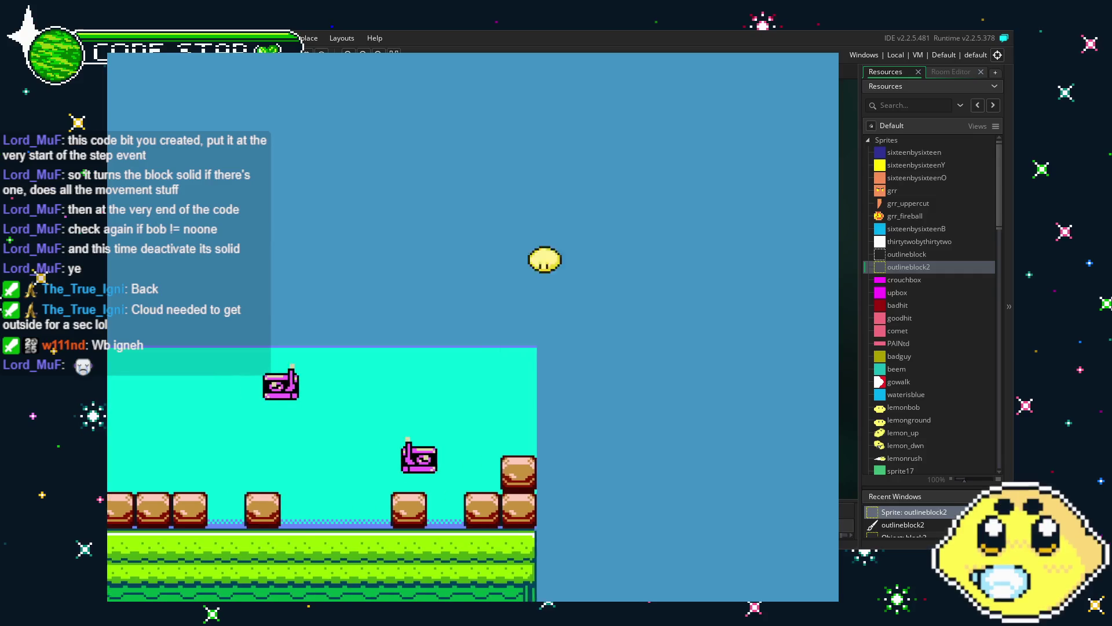
key("Left")
key("Left")
key("Up")
key("Up")
key("Left")
key("Up")
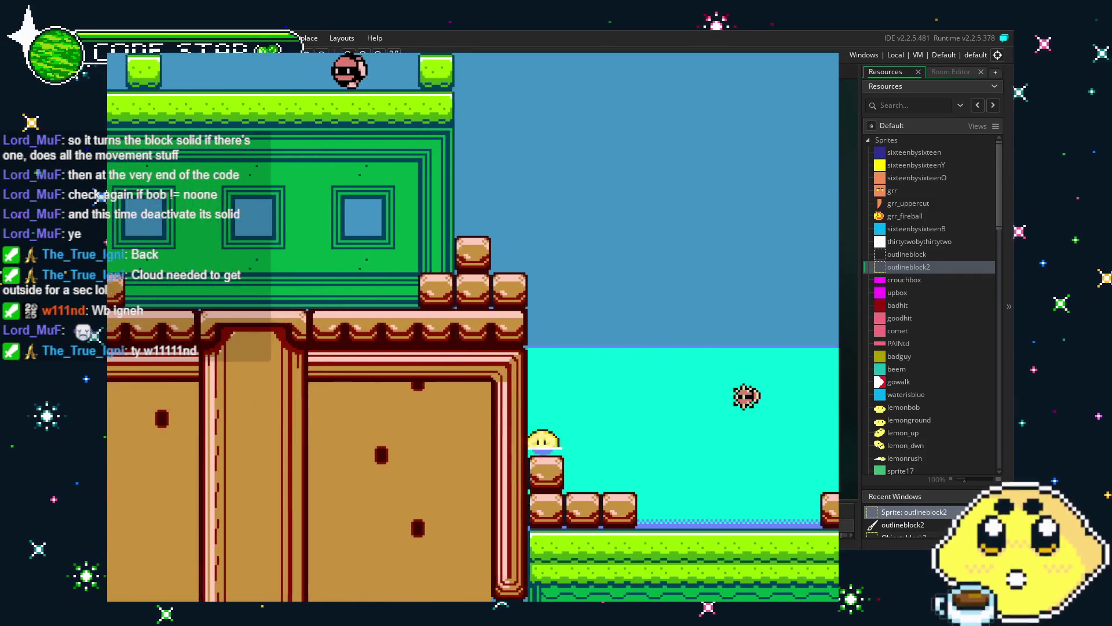
key("Up")
key("Up")
key("Right")
key("Up")
key("Left")
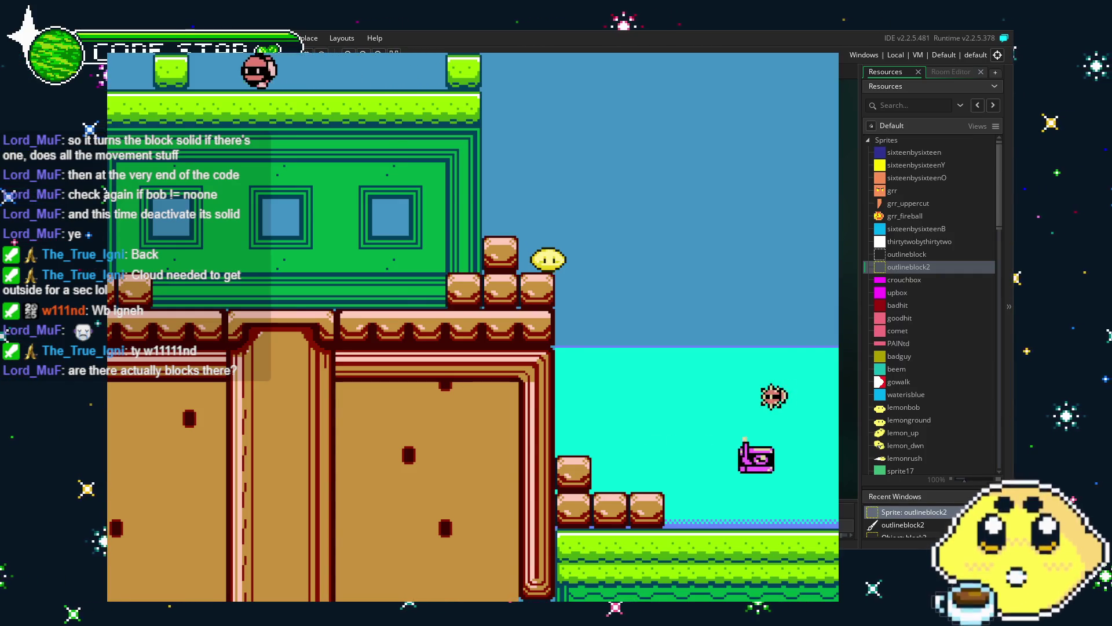
key("Escape")
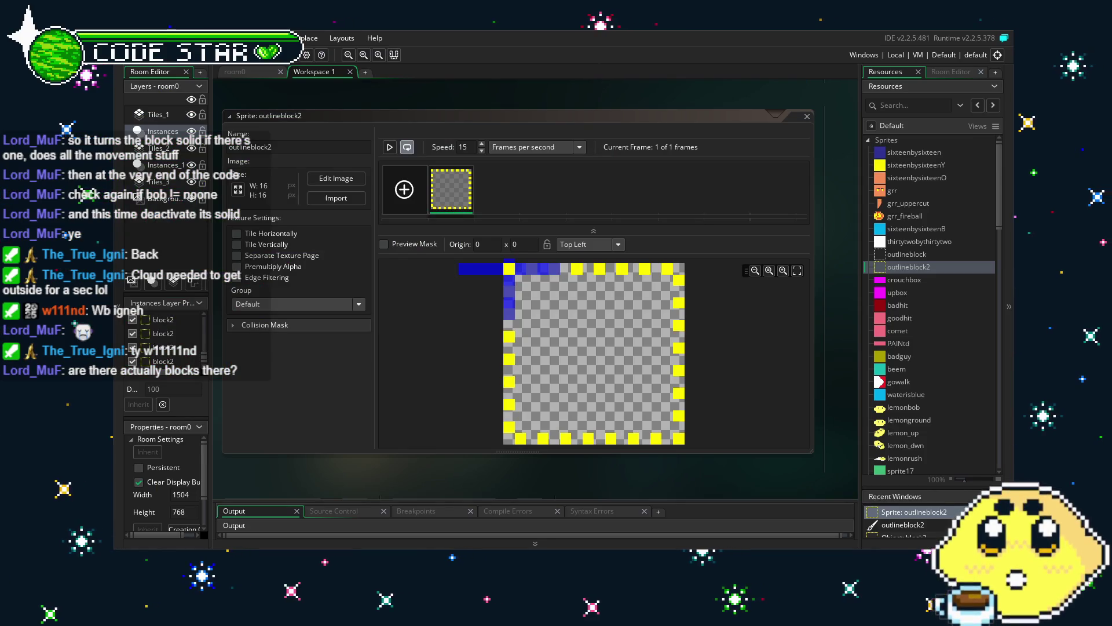
Step: Zoom around room0 to inspect the block2 outline blocks in the water, then show the Resources list
left_click(248, 73)
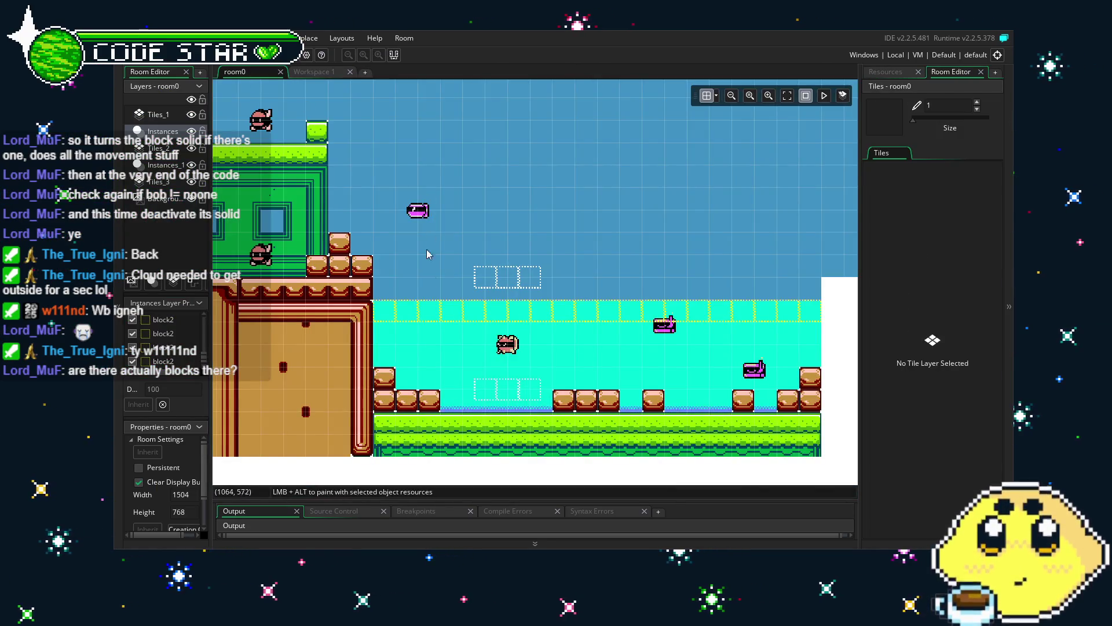
scroll(370, 377, "up", 5)
scroll(487, 342, "down", 1)
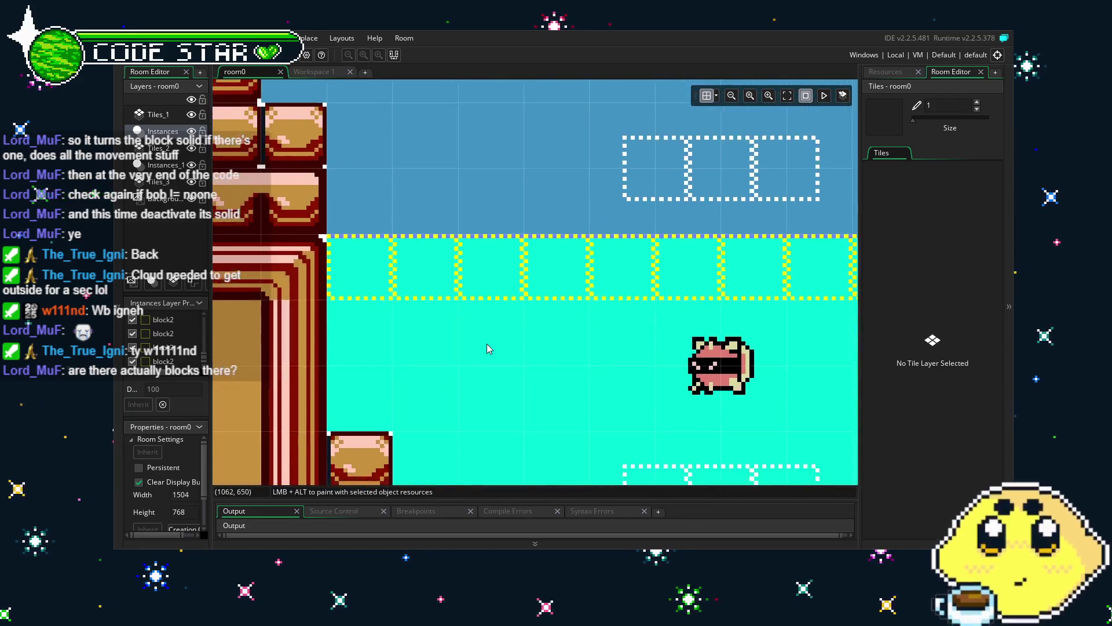
scroll(487, 344, "down", 3)
scroll(487, 344, "up", 2)
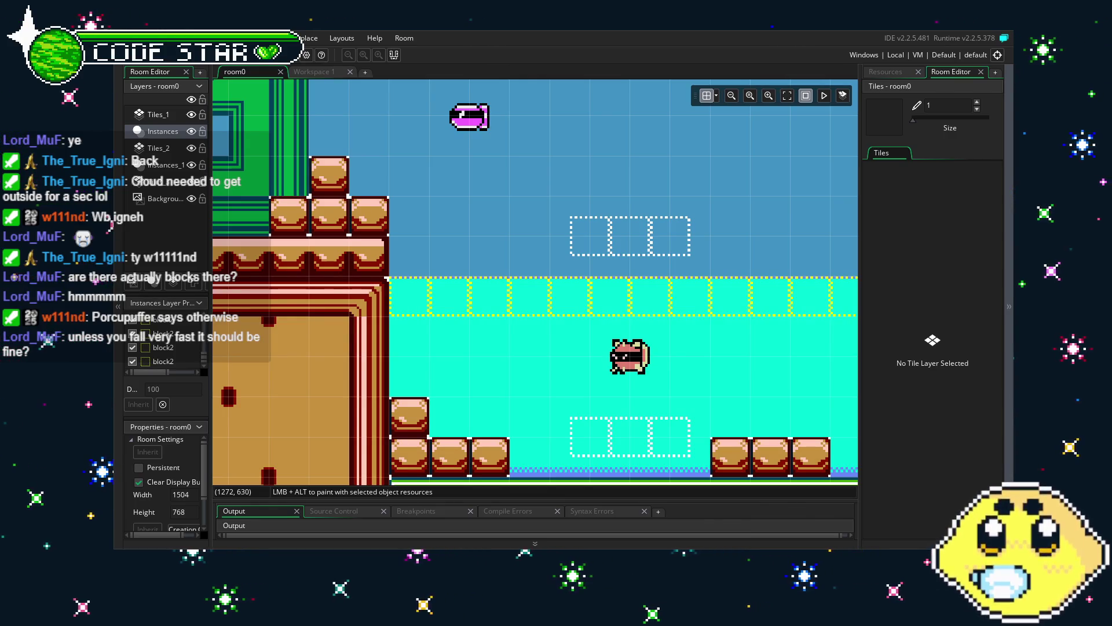
left_click(886, 72)
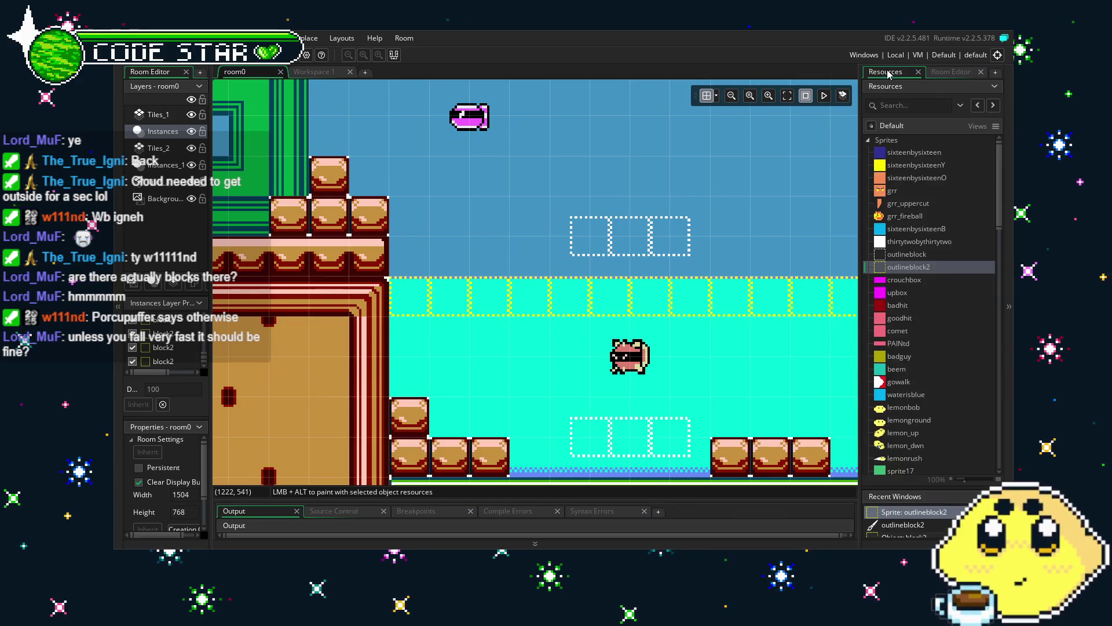
Step: Open outlineblock2 and the playerLM object, and view its block and blue_water collision events
double_click(895, 267)
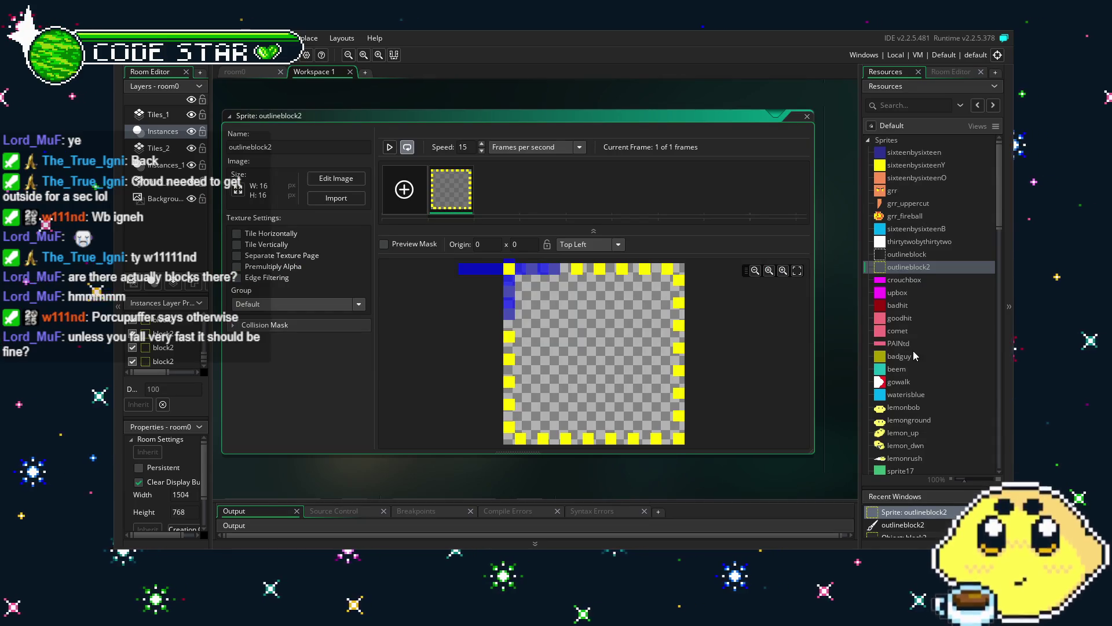
scroll(913, 352, "down", 3)
scroll(913, 350, "down", 15)
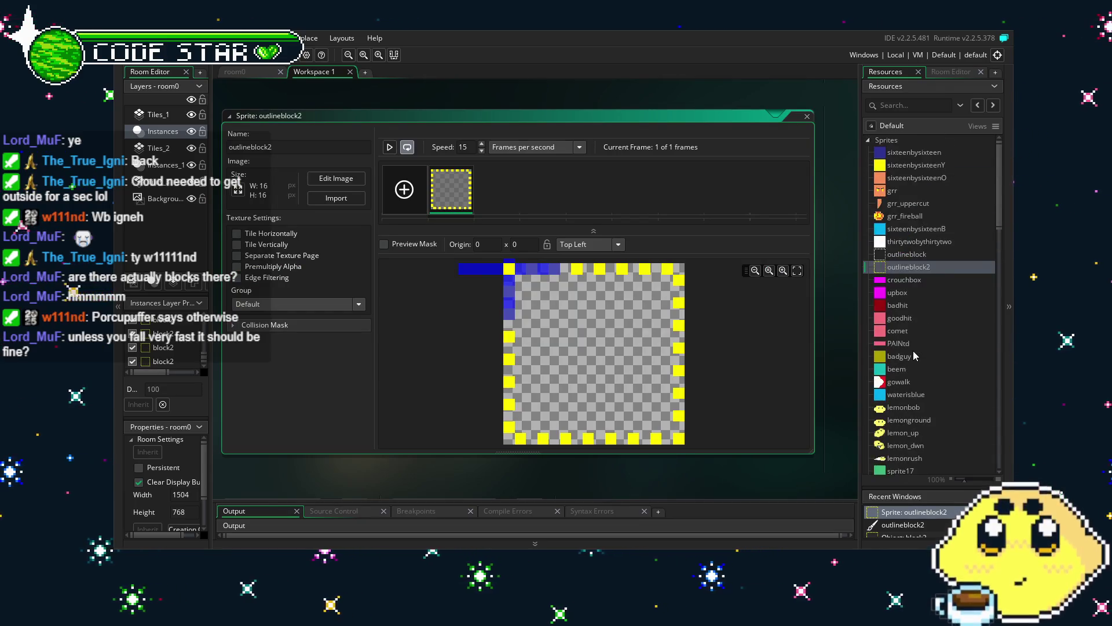
scroll(913, 350, "down", 20)
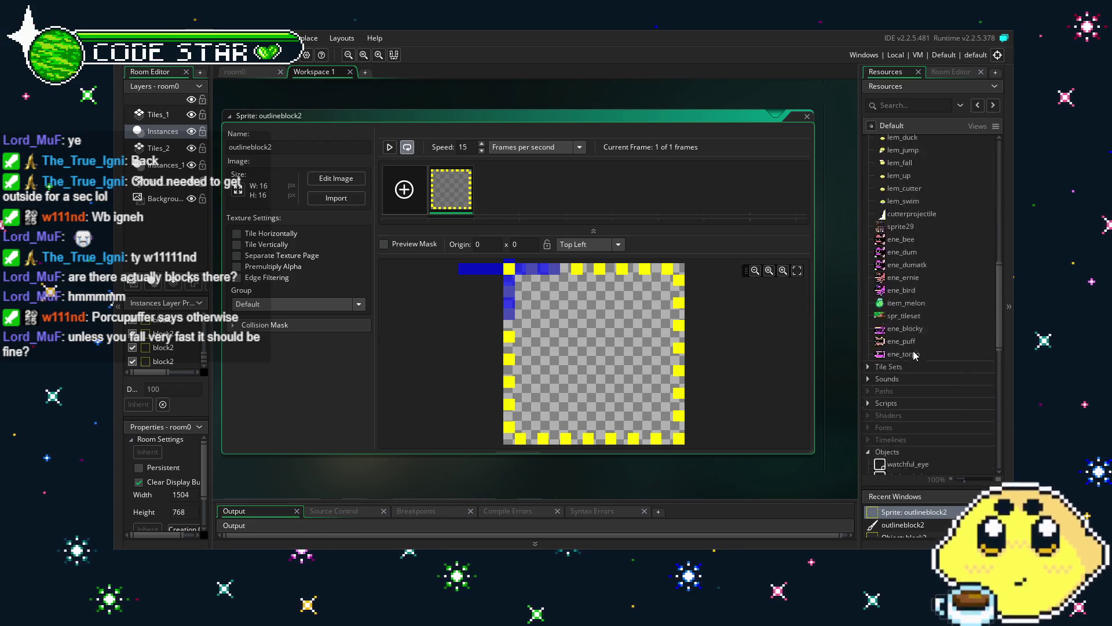
double_click(904, 284)
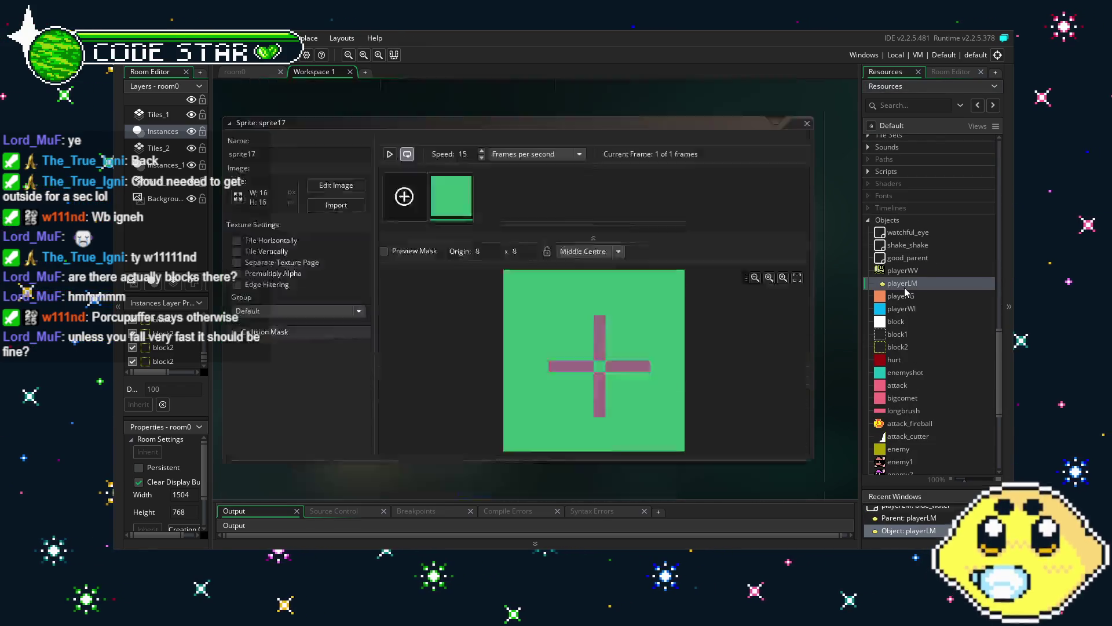
left_click_drag(392, 451, 360, 447)
left_click(387, 226)
scroll(651, 377, "up", 5)
scroll(651, 376, "down", 5)
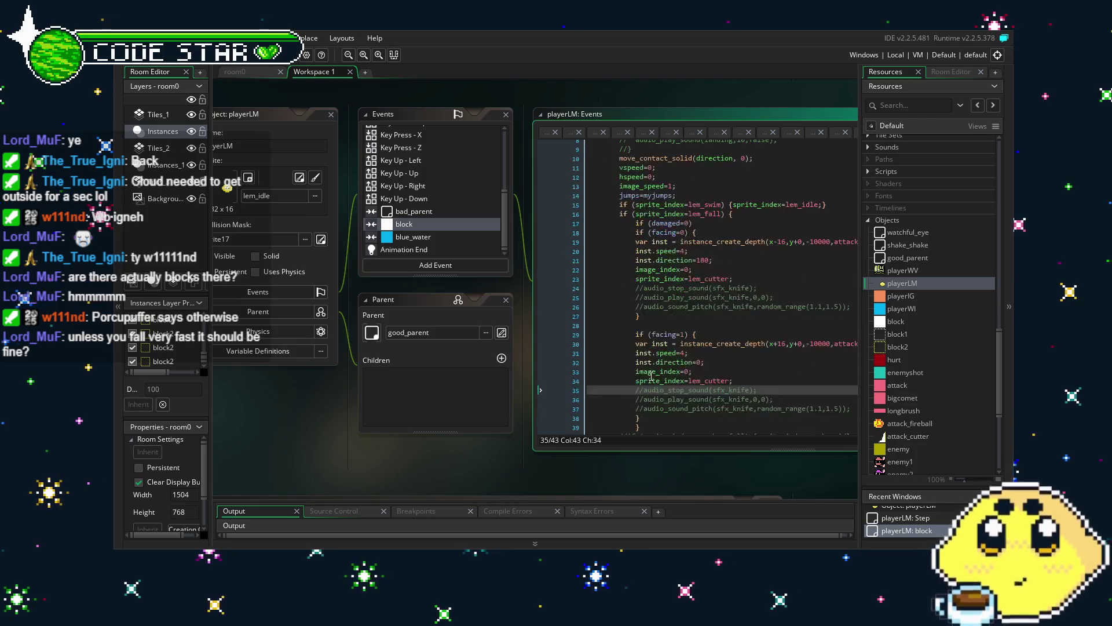
left_click(392, 239)
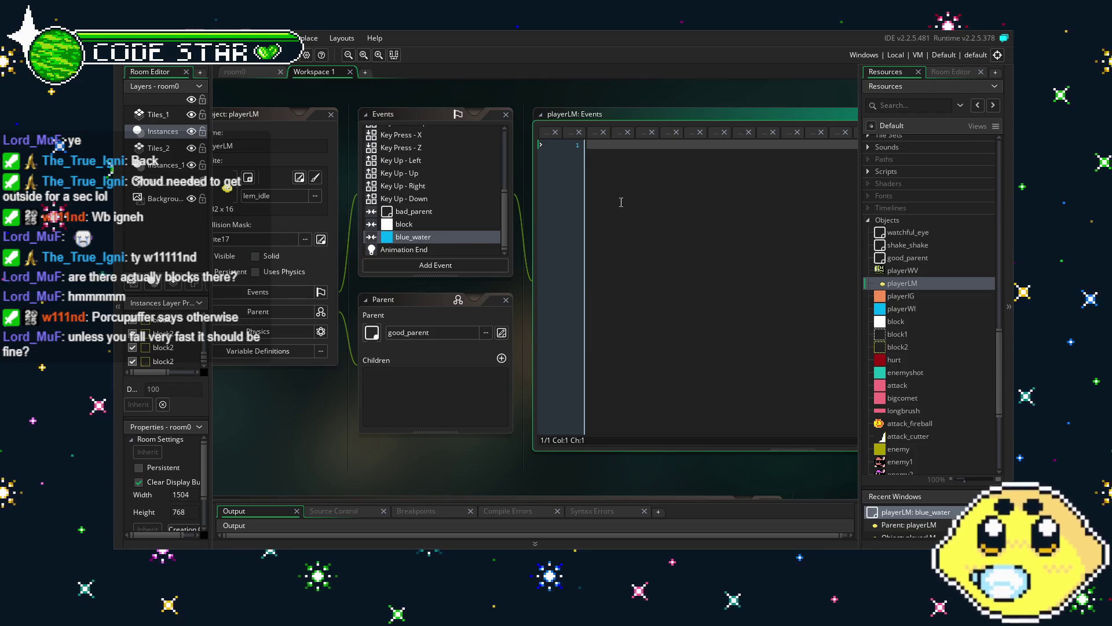
Step: Recheck the block collision code, then open playerLM's Step event code
mouse_move(276, 428)
left_mouse_down()
mouse_move(356, 418)
mouse_move(317, 418)
left_mouse_up()
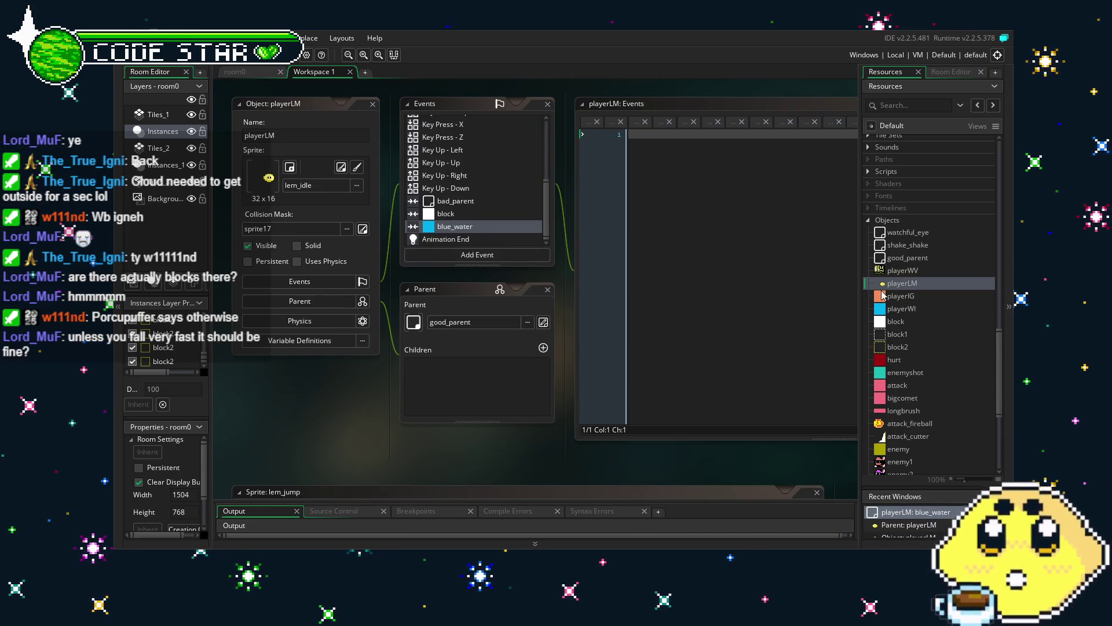
left_click(446, 214)
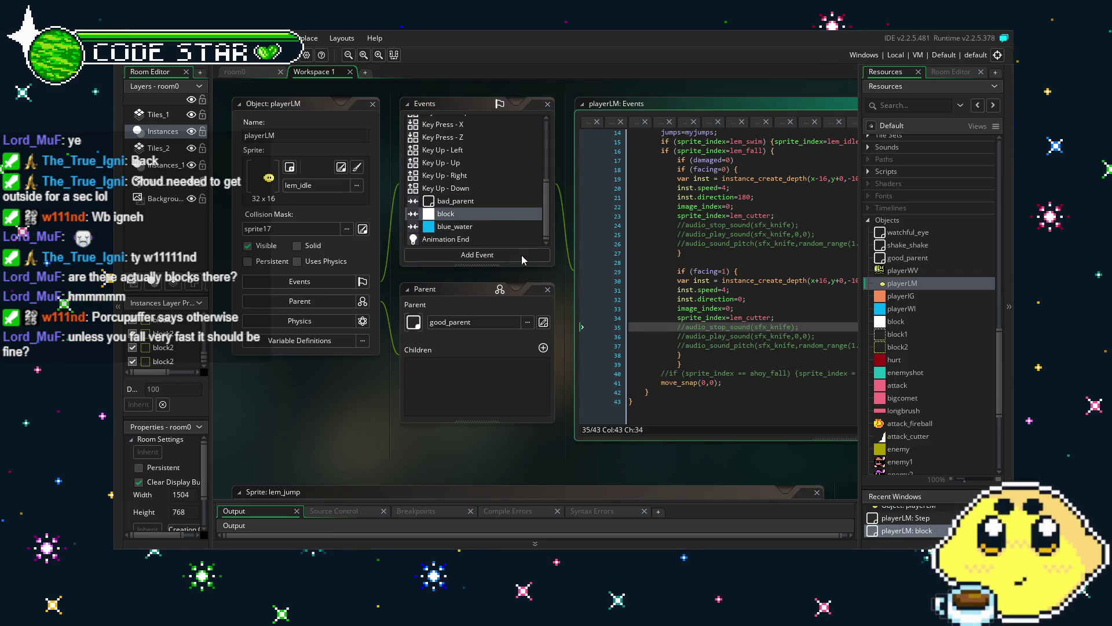
scroll(687, 293, "up", 5)
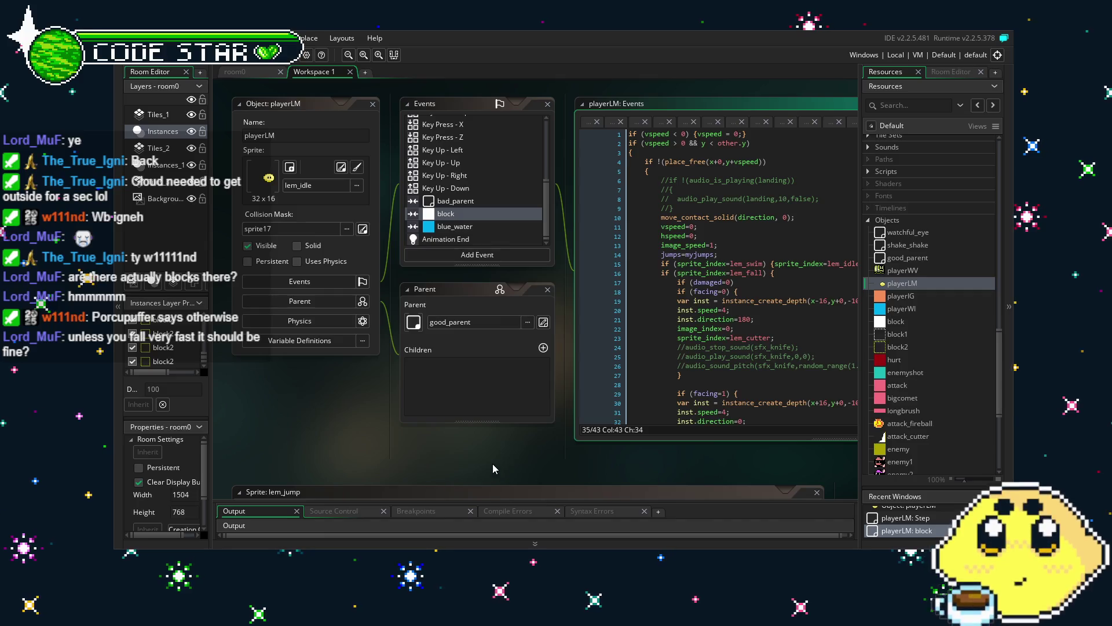
left_click_drag(492, 463, 429, 461)
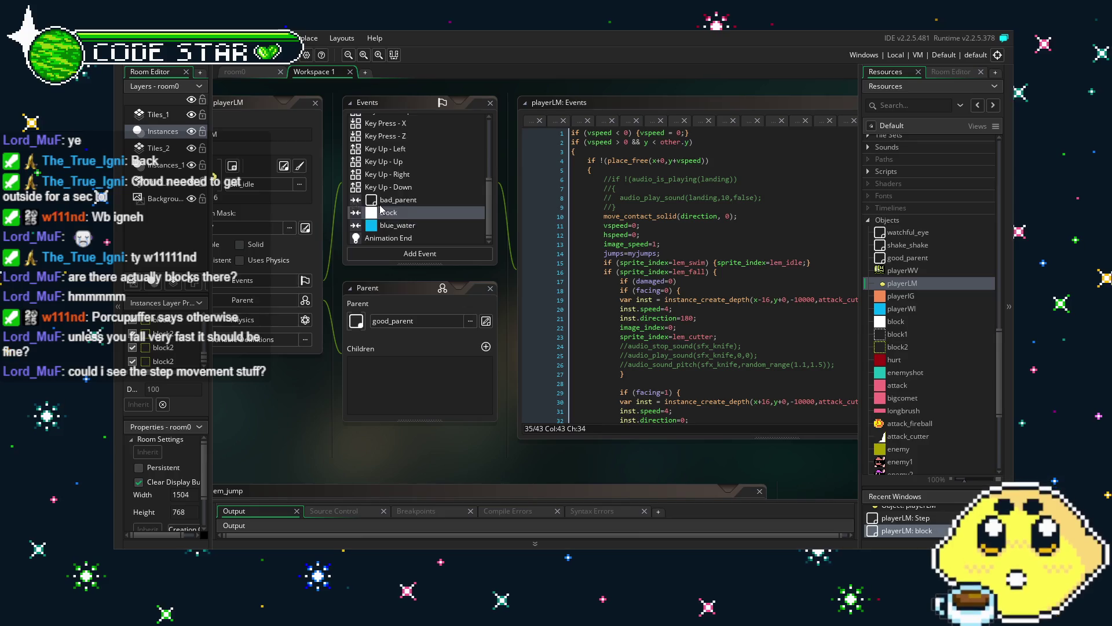
scroll(377, 144, "up", 10)
left_click(378, 136)
left_click_drag(432, 459, 272, 426)
scroll(596, 327, "down", 1)
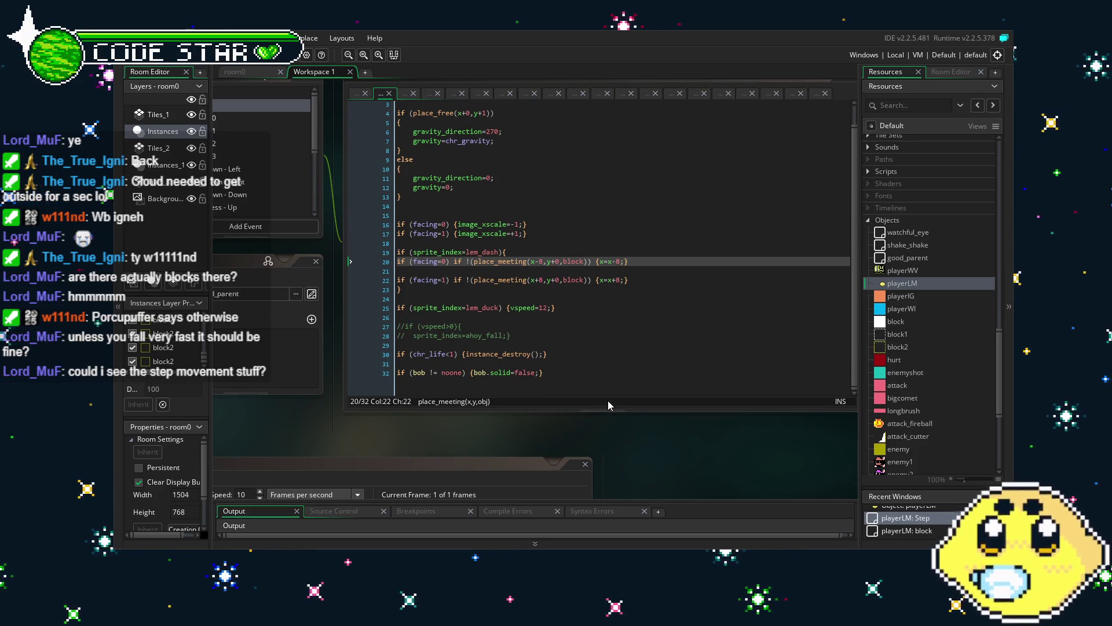
left_click_drag(616, 413, 612, 476)
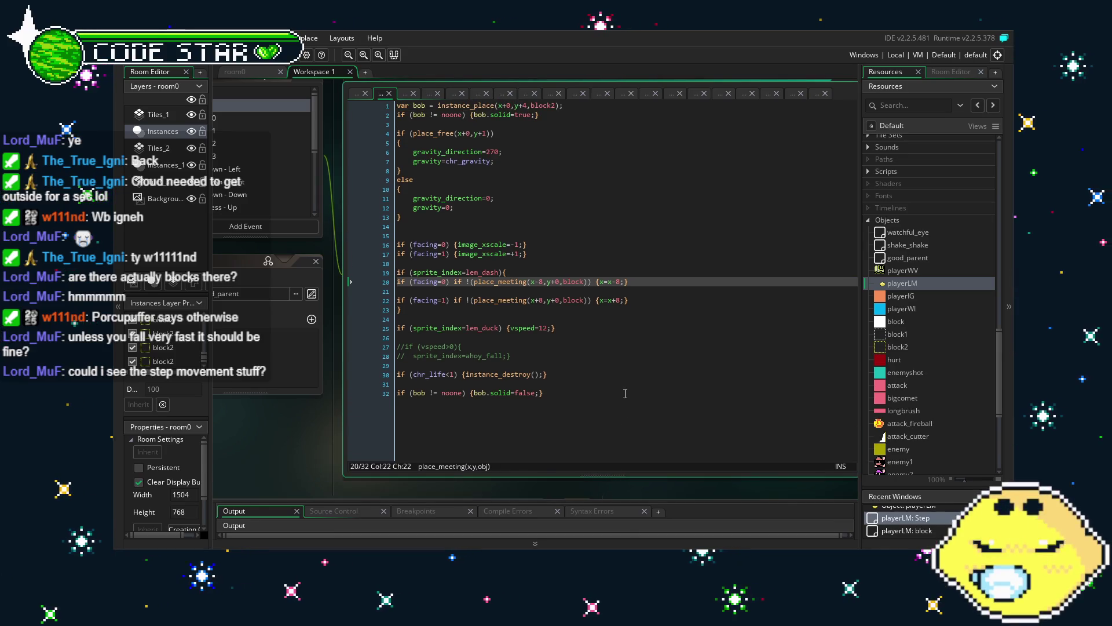
scroll(633, 266, "up", 2)
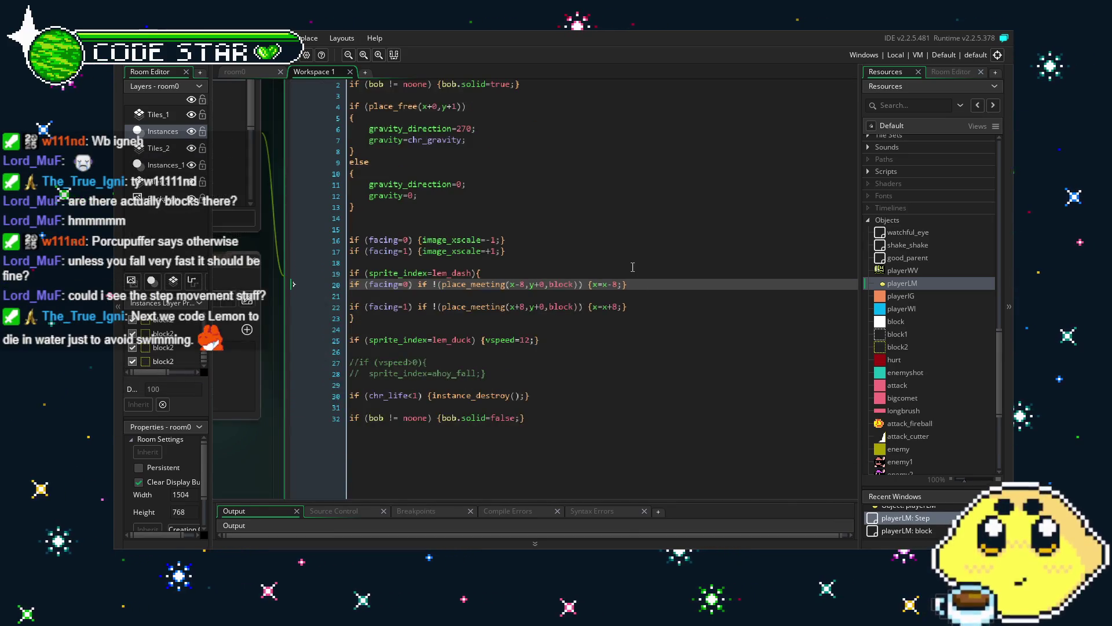
scroll(633, 267, "up", 1)
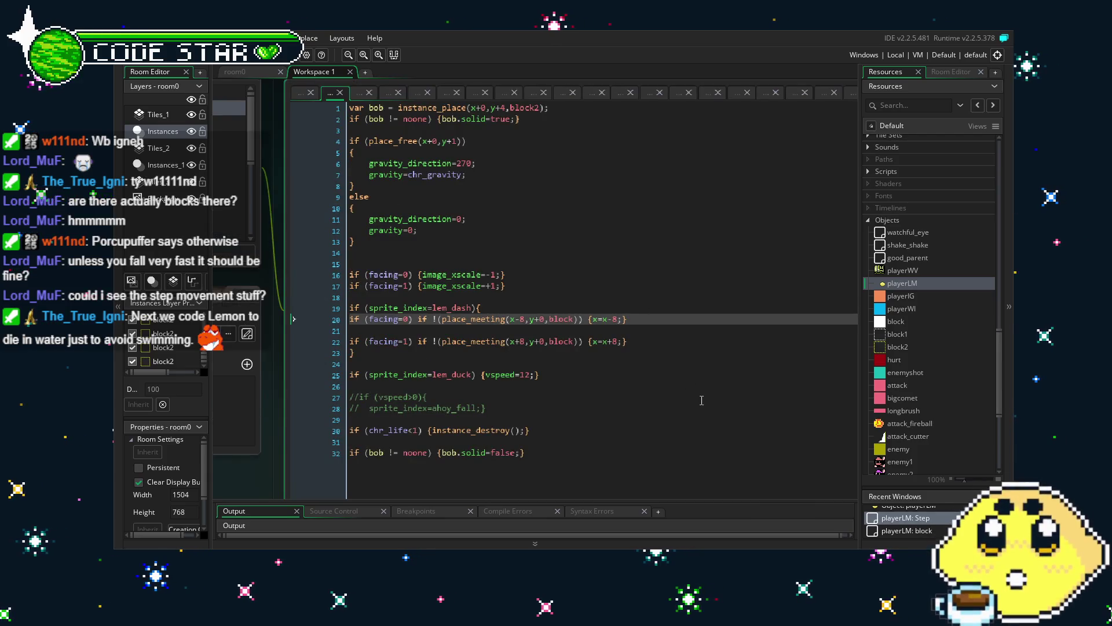